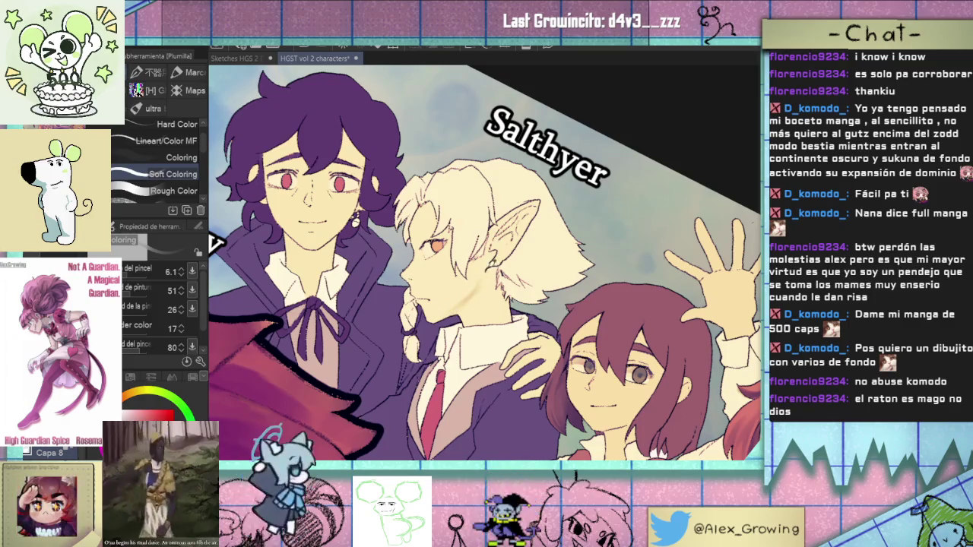
# Resize the brush with the bracket keys to a medium size of 16.3
pyautogui.press('[')
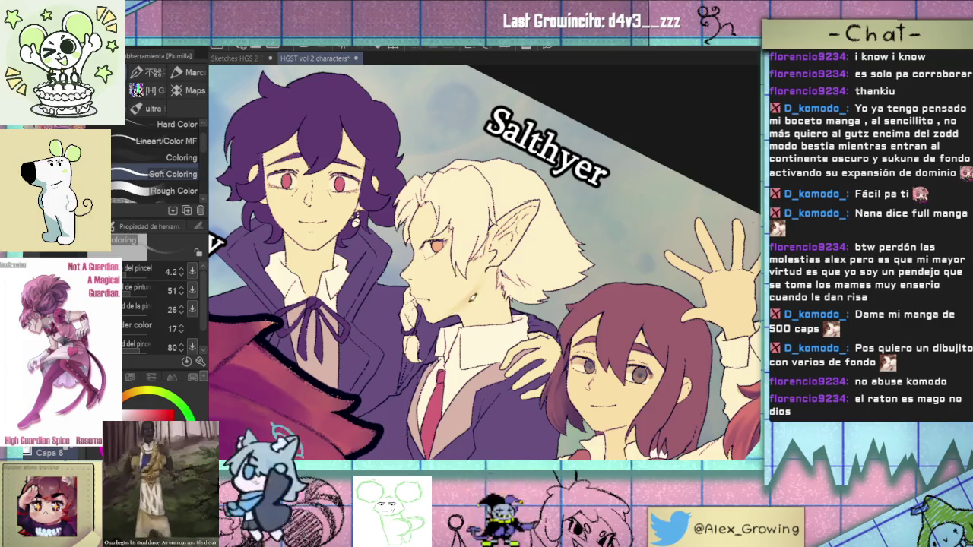
pyautogui.press(']')
pyautogui.press(']')
pyautogui.press(']')
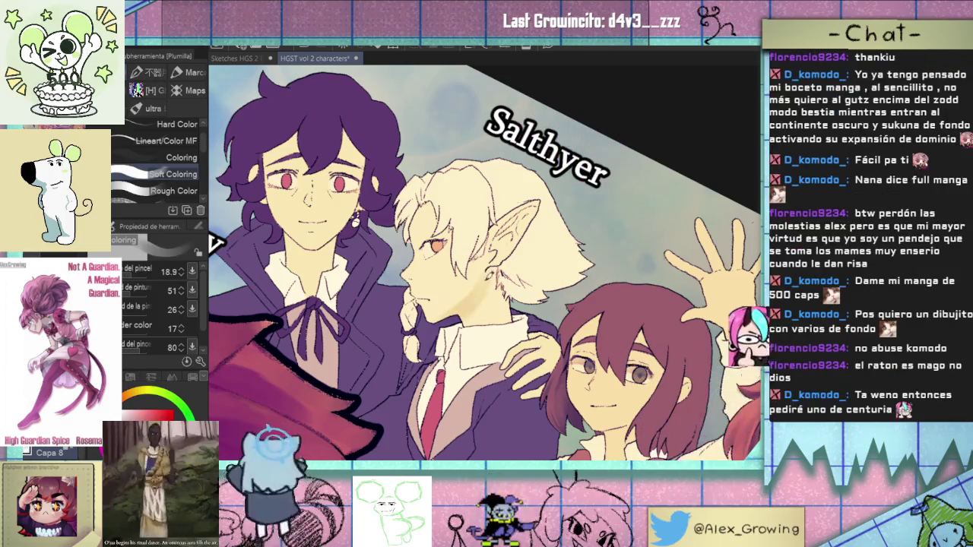
pyautogui.press(']')
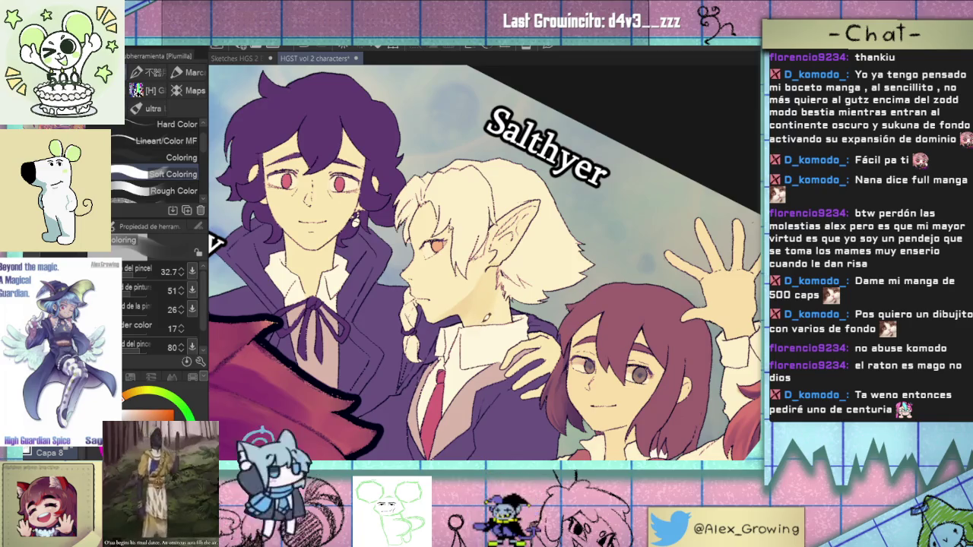
pyautogui.press('[')
pyautogui.press('[')
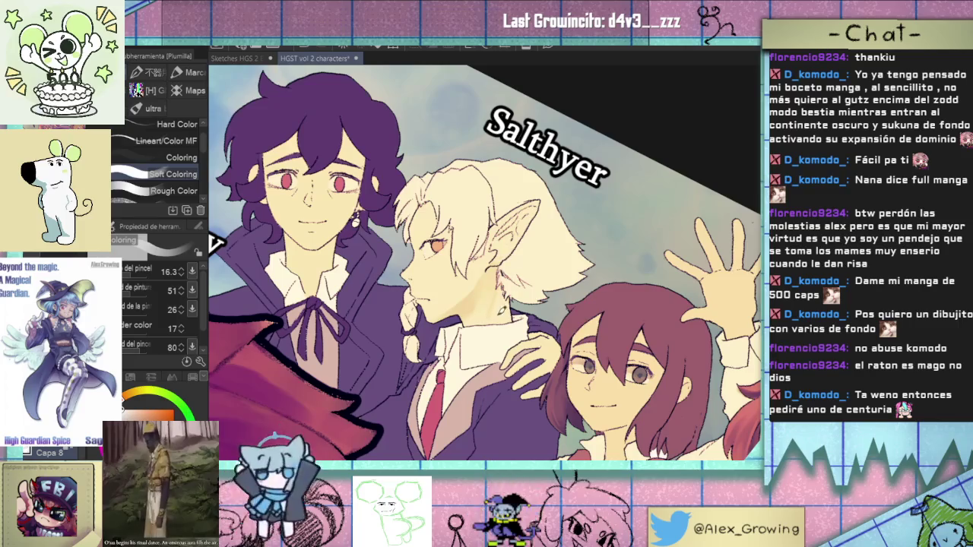
# Toggle the drawing colour between red and orange, and shift the view toward the faces
pyautogui.press('x')
pyautogui.press('x')
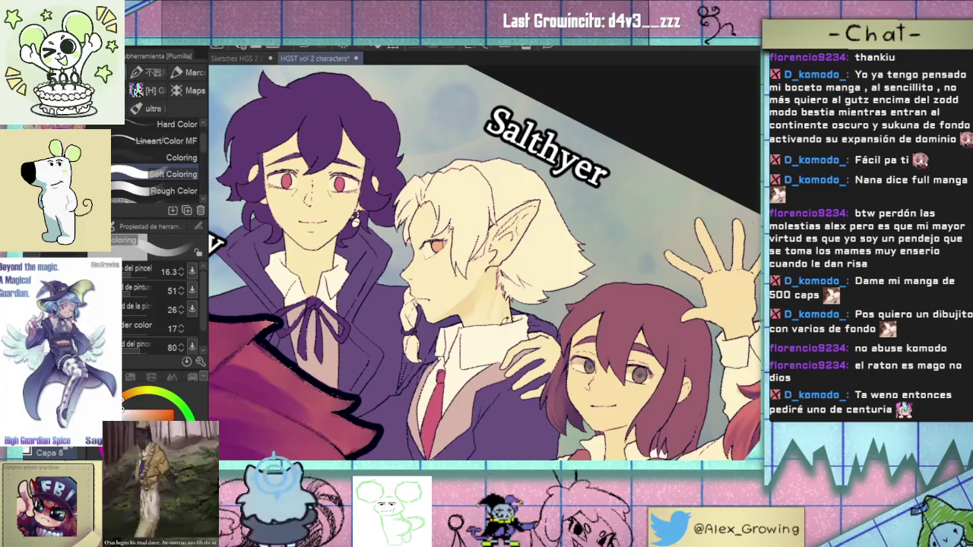
pyautogui.press('x')
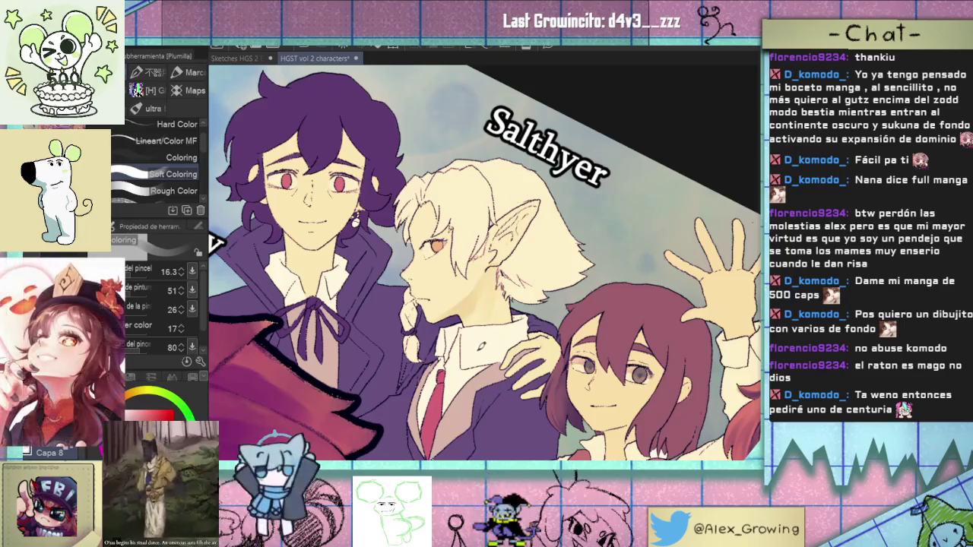
pyautogui.scroll(-2, 502, 342)
pyautogui.scroll(2, 517, 313)
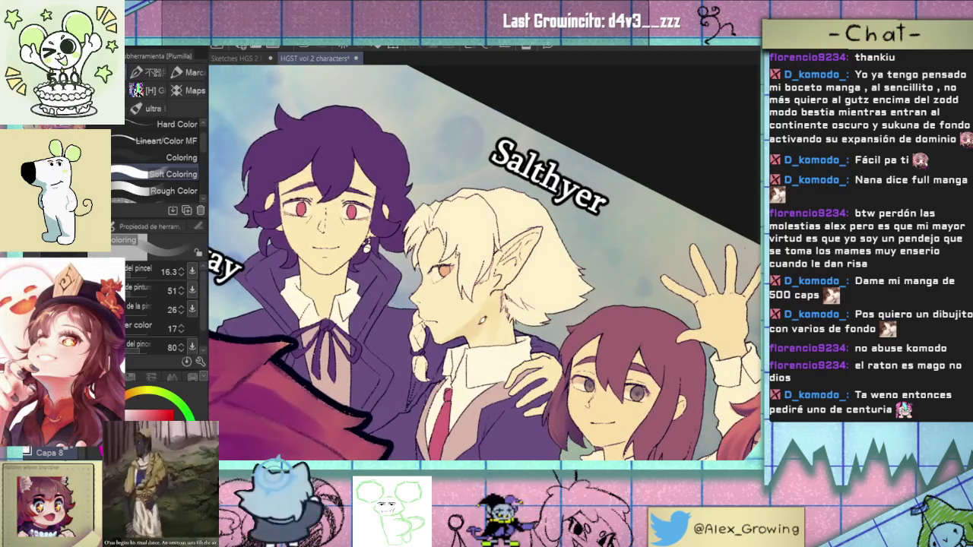
pyautogui.moveTo(478, 327); pyautogui.dragTo(481, 360)
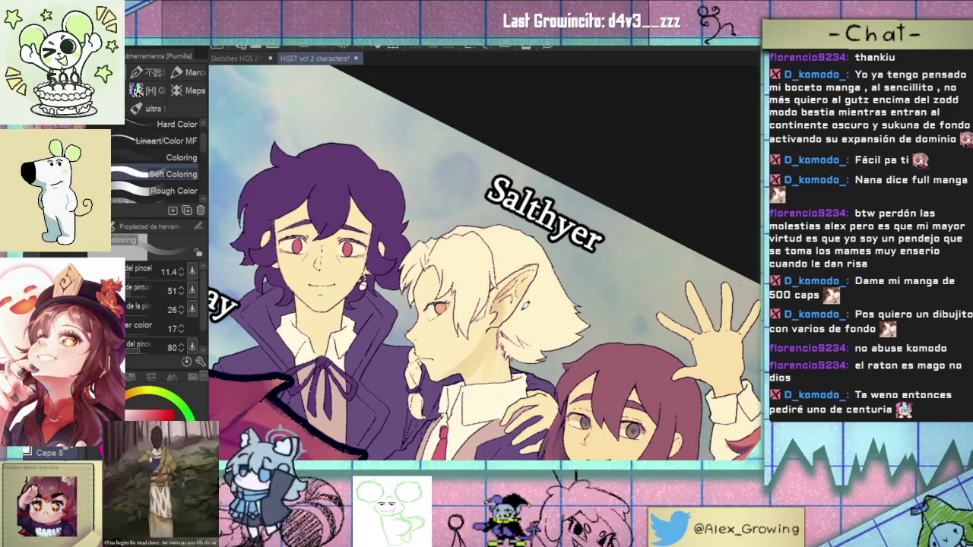
# Set the drawing colour to orange and shrink the brush for fine detail work
pyautogui.scroll(1, 525, 291)
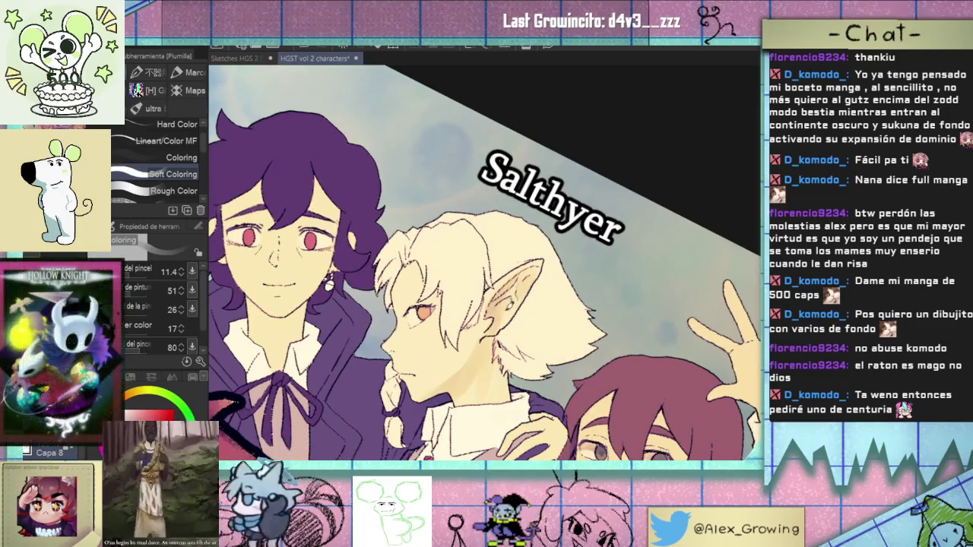
pyautogui.keyDown('alt'); pyautogui.click(506, 304); pyautogui.keyUp('alt')
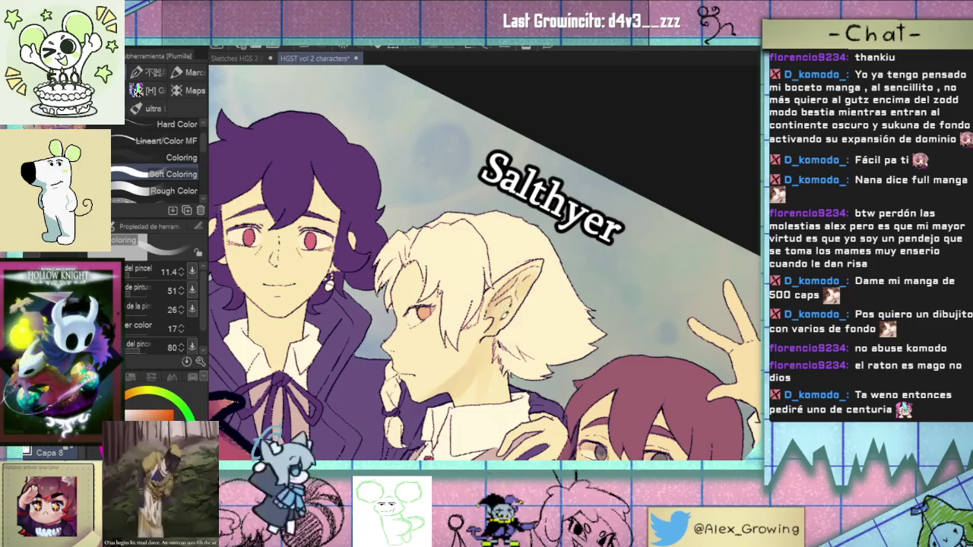
pyautogui.keyDown('alt'); pyautogui.click(533, 282); pyautogui.keyUp('alt')
pyautogui.press('[')
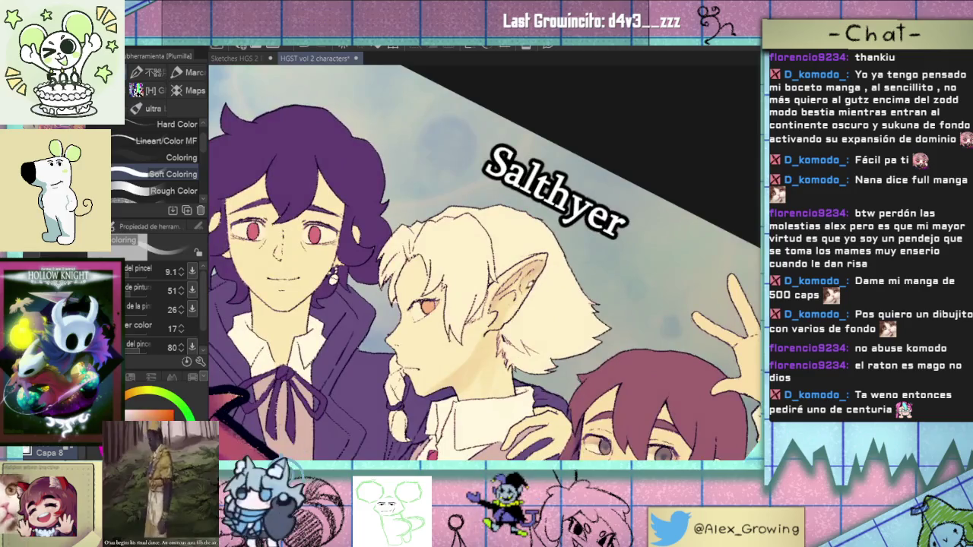
pyautogui.keyDown('alt'); pyautogui.click(533, 277); pyautogui.keyUp('alt')
pyautogui.press('[')
pyautogui.press('[')
pyautogui.press('[')
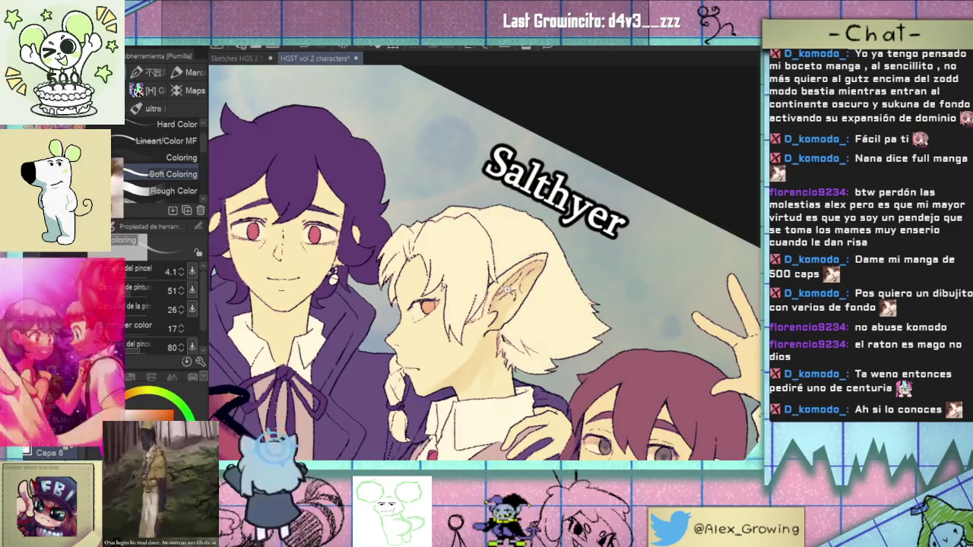
pyautogui.scroll(2, 532, 266)
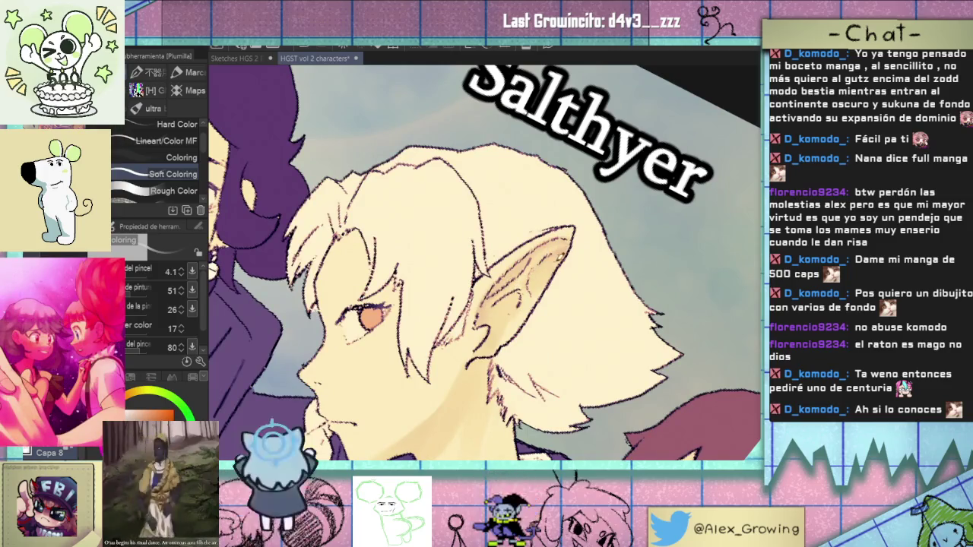
# Zoom onto Salthyer's ear and paint a light stroke with the brush at 4.6
pyautogui.hotkey('ctrl', '0')
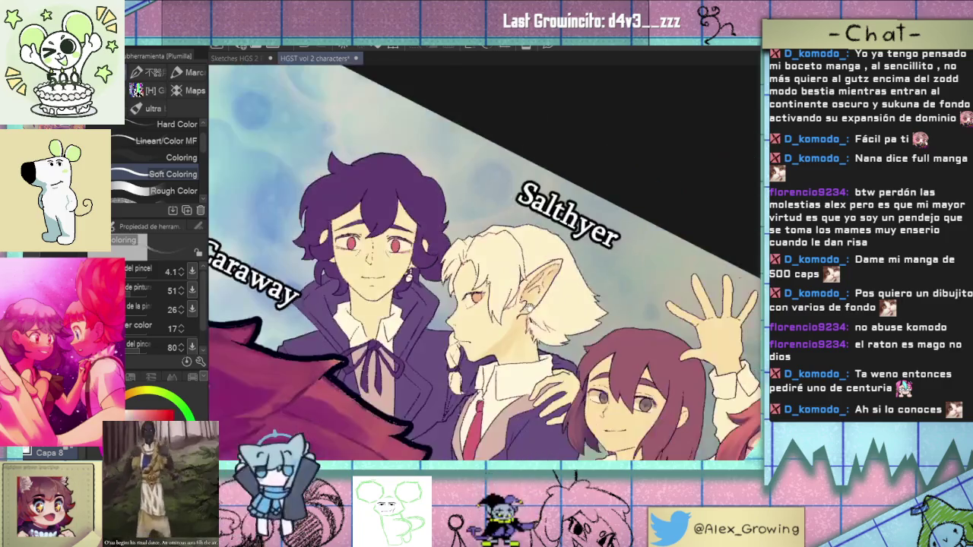
pyautogui.scroll(5, 555, 268)
pyautogui.scroll(3, 552, 268)
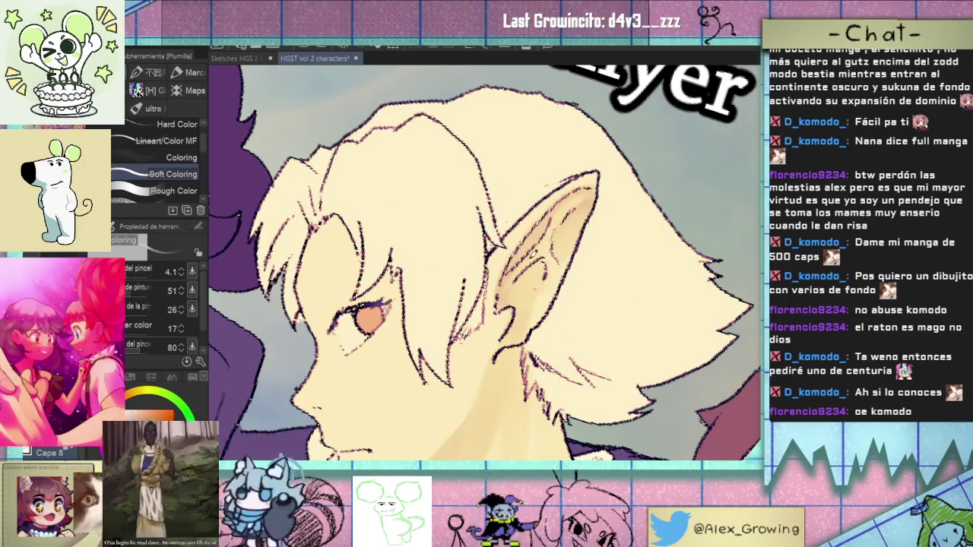
pyautogui.scroll(-3, 549, 251)
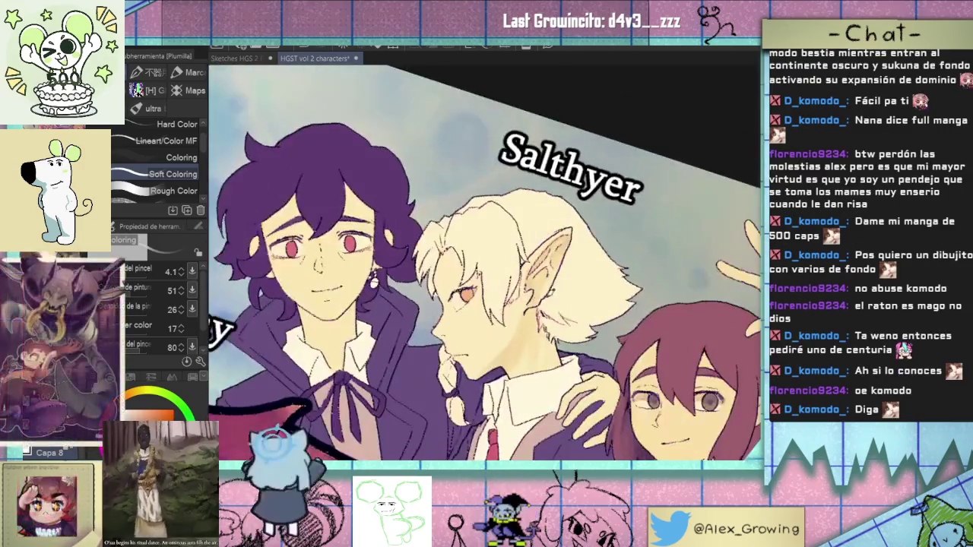
pyautogui.scroll(2, 552, 272)
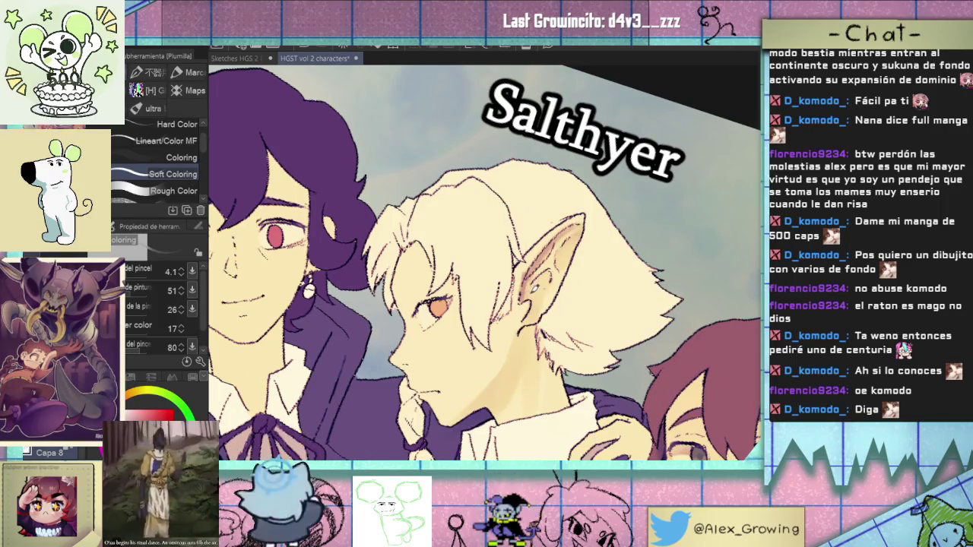
pyautogui.press(']')
pyautogui.moveTo(531, 299)
pyautogui.mouseDown()
pyautogui.moveTo(536, 272)
pyautogui.moveTo(526, 297)
pyautogui.mouseUp()
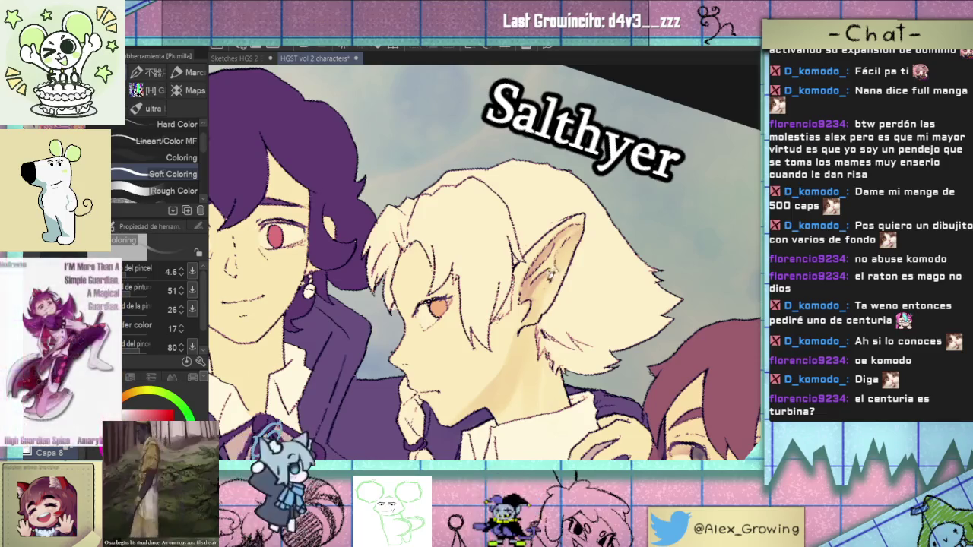
pyautogui.scroll(-3, 562, 278)
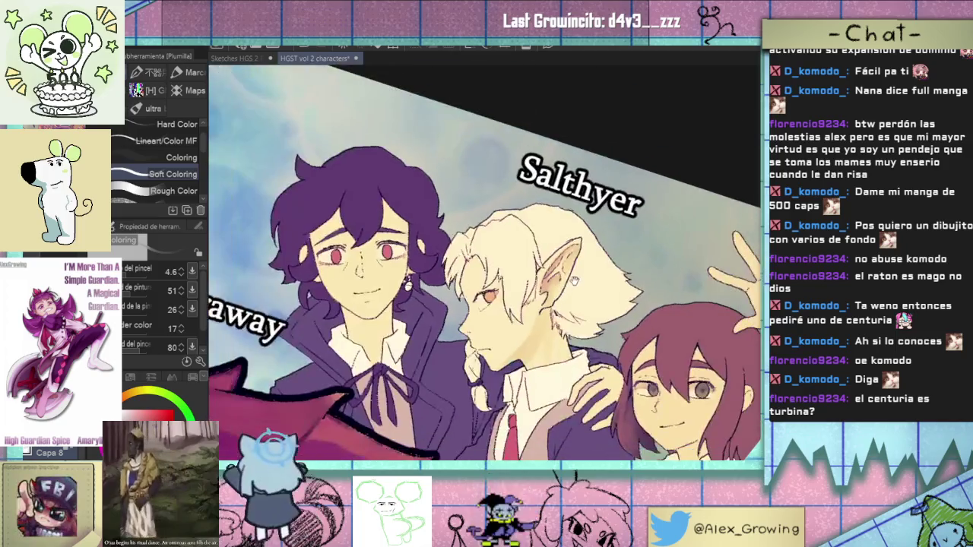
# Toggle the drawing colour between red and orange, then rotate and straighten the canvas view
pyautogui.scroll(-2, 575, 281)
pyautogui.scroll(2, 583, 310)
pyautogui.scroll(1, 583, 310)
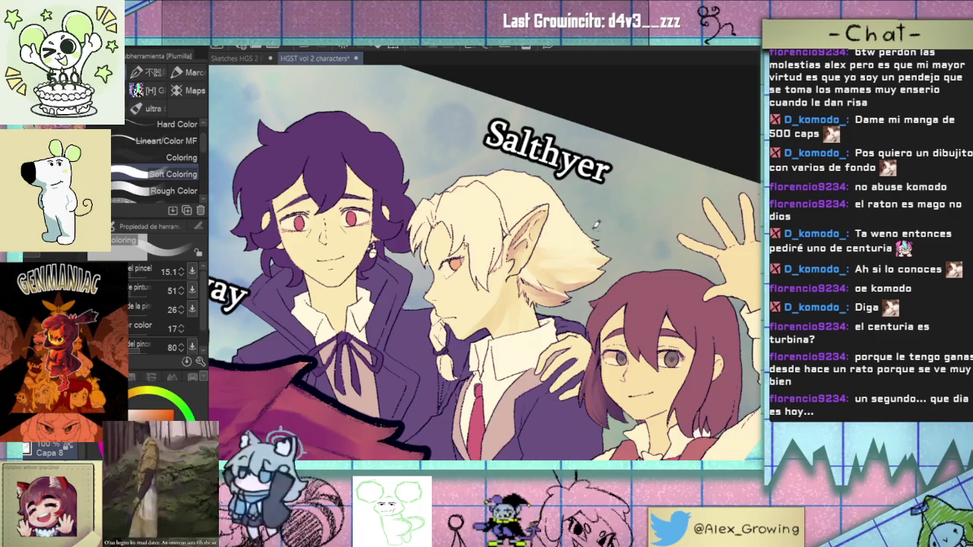
pyautogui.press('x')
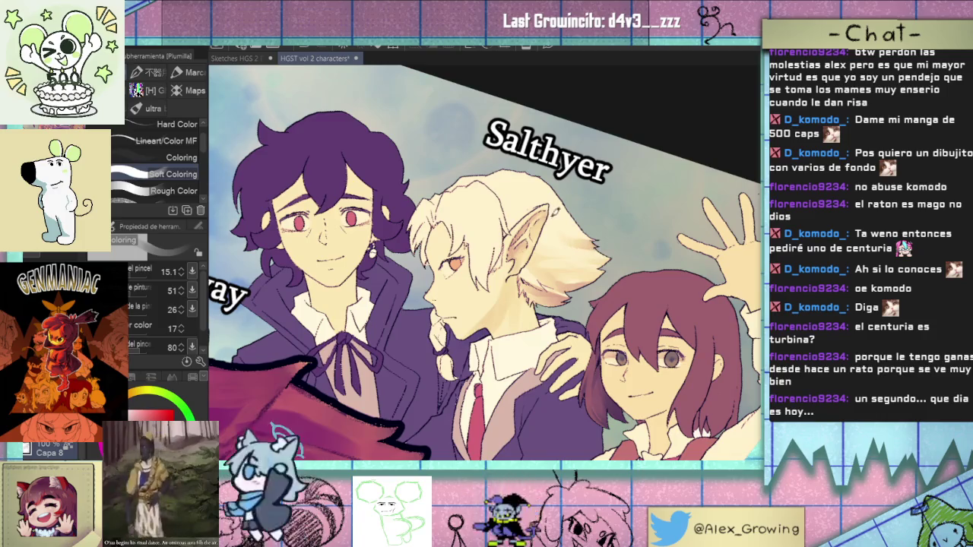
pyautogui.press('x')
pyautogui.press('x')
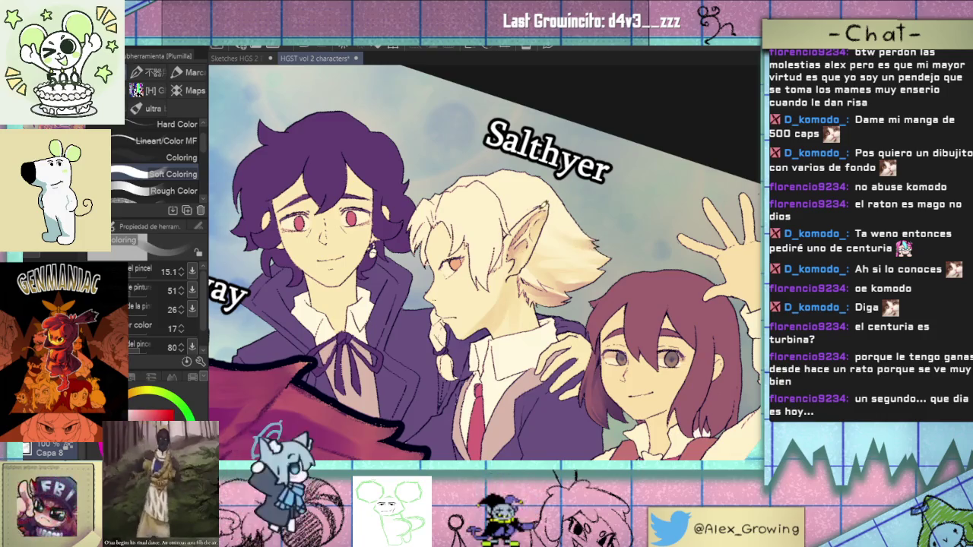
pyautogui.press('^')
pyautogui.press('-')
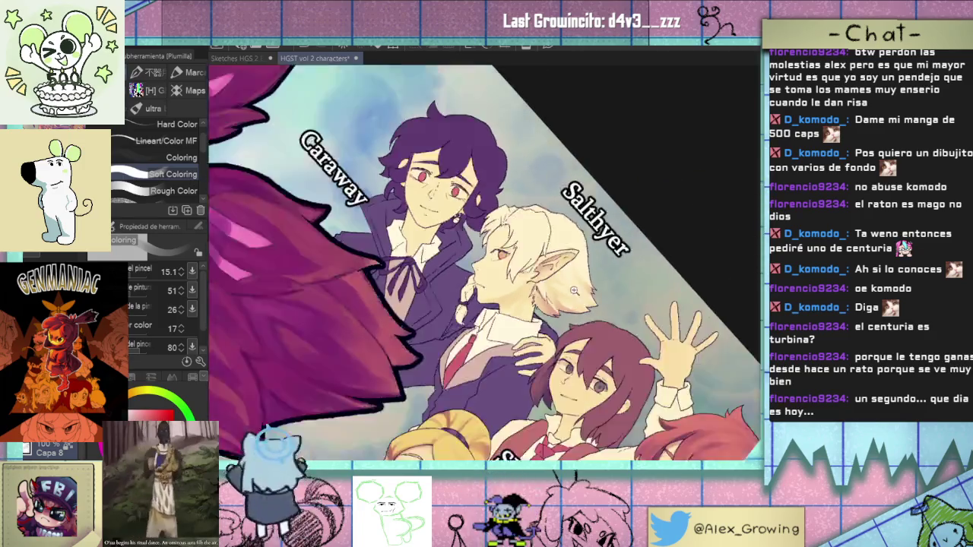
# Tilt and pan the view onto the two faces and reduce the brush to 10.0
pyautogui.scroll(-2, 483, 263)
pyautogui.scroll(2, 483, 262)
pyautogui.scroll(-2, 599, 244)
pyautogui.press('-')
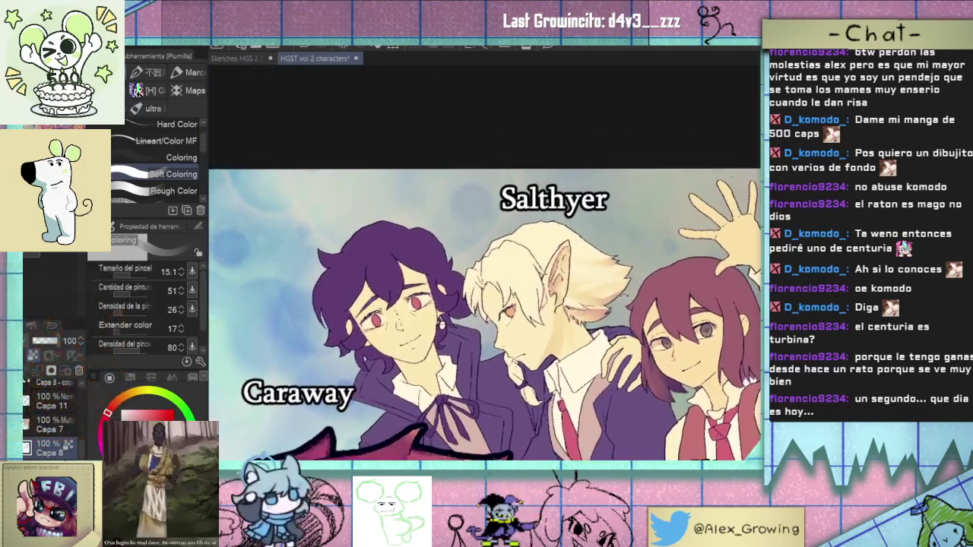
pyautogui.press('^')
pyautogui.press('^')
pyautogui.scroll(2, 574, 331)
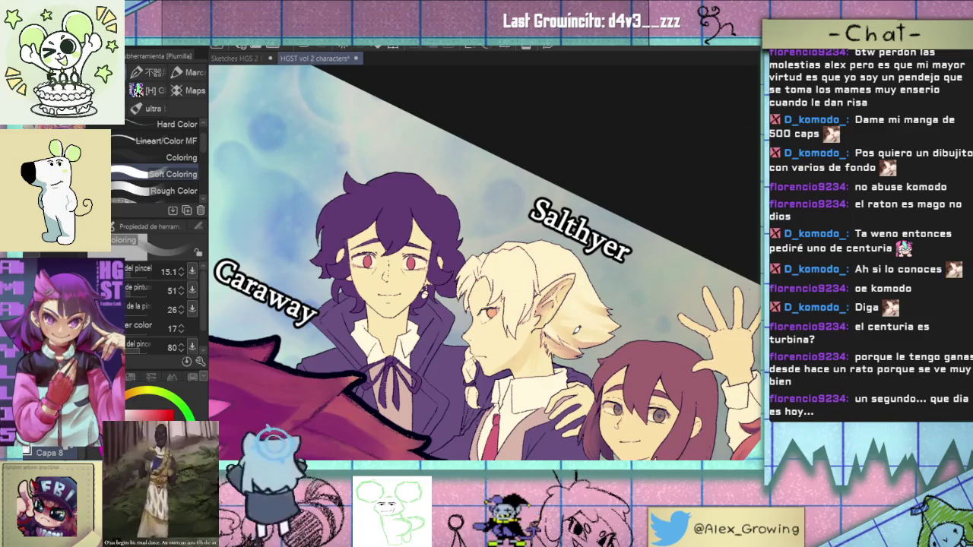
pyautogui.press('^')
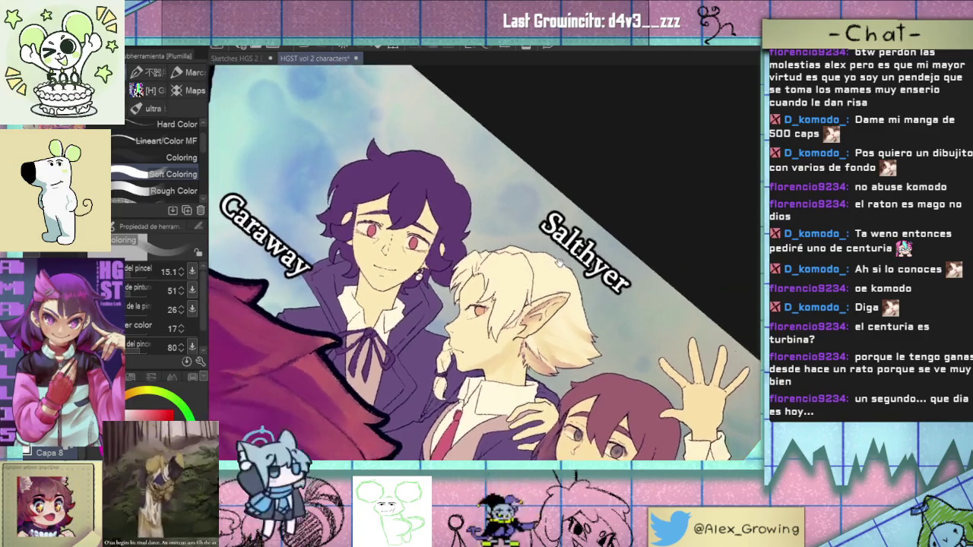
pyautogui.moveTo(559, 263); pyautogui.dragTo(592, 248)
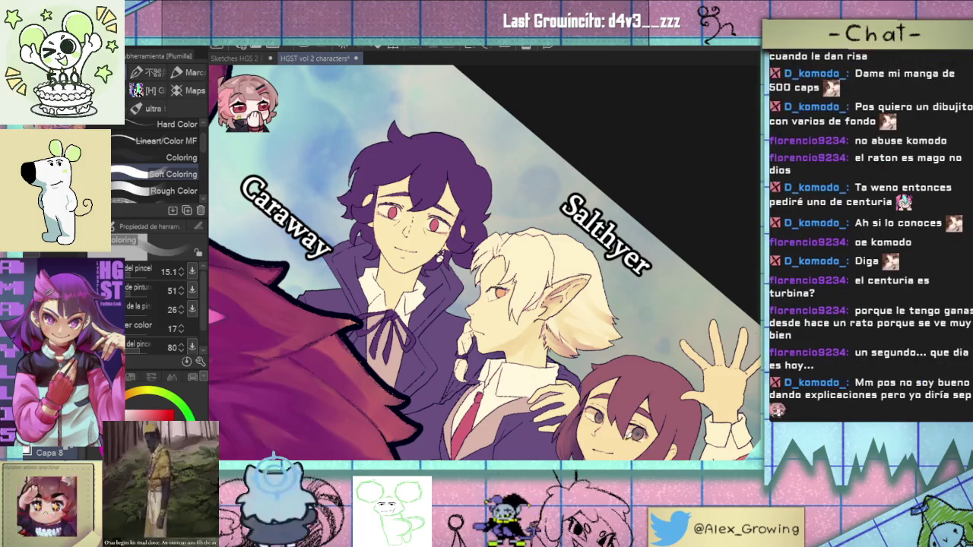
pyautogui.hotkey('ctrl', '+')
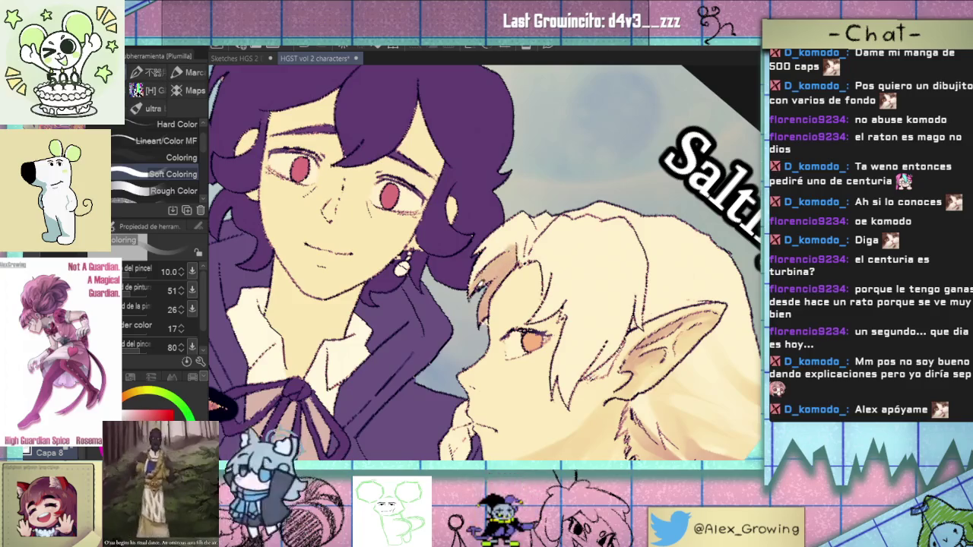
pyautogui.scroll(2, 498, 311)
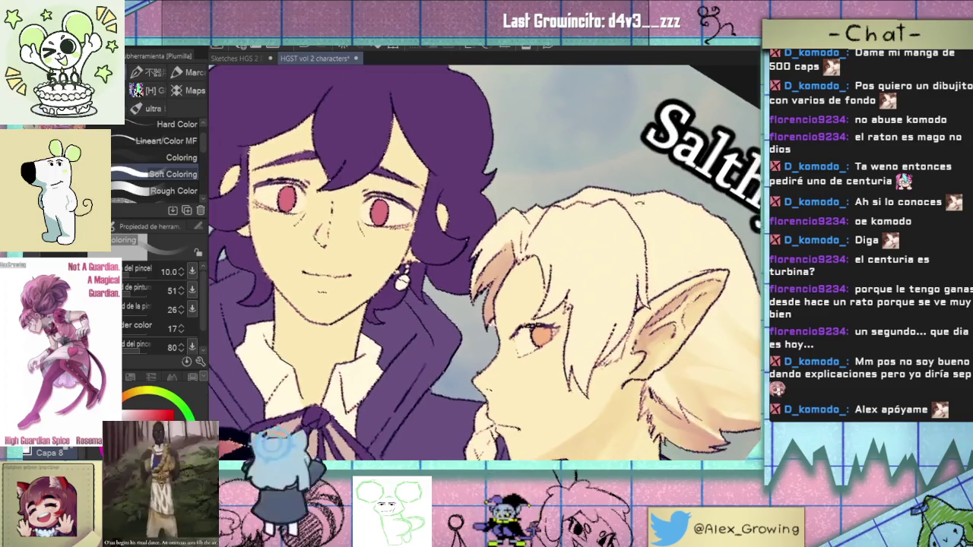
# Shrink the brush to about 7.6, then 2.7, with the view over both faces
pyautogui.scroll(2, 505, 289)
pyautogui.scroll(2, 514, 267)
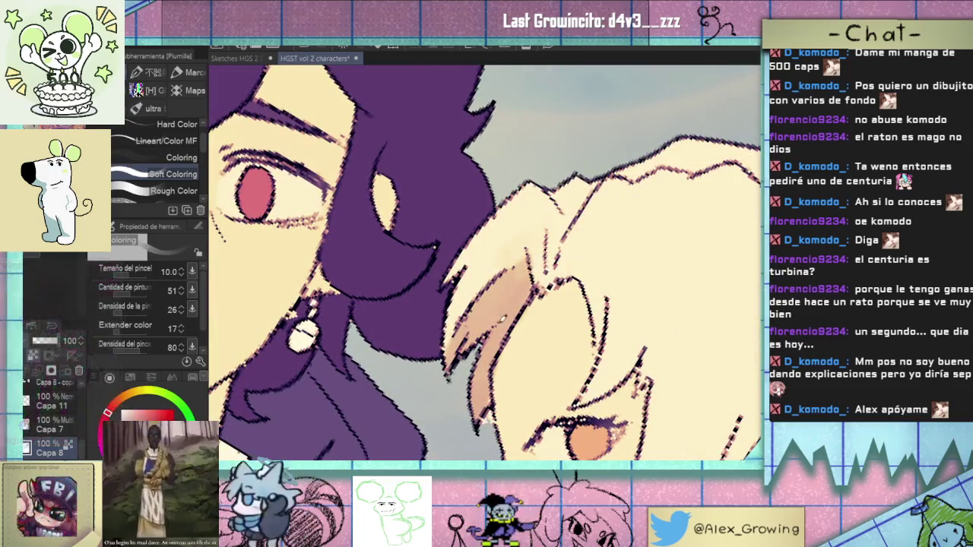
pyautogui.moveTo(506, 349)
pyautogui.mouseDown()
pyautogui.moveTo(490, 357)
pyautogui.moveTo(484, 428)
pyautogui.mouseUp()
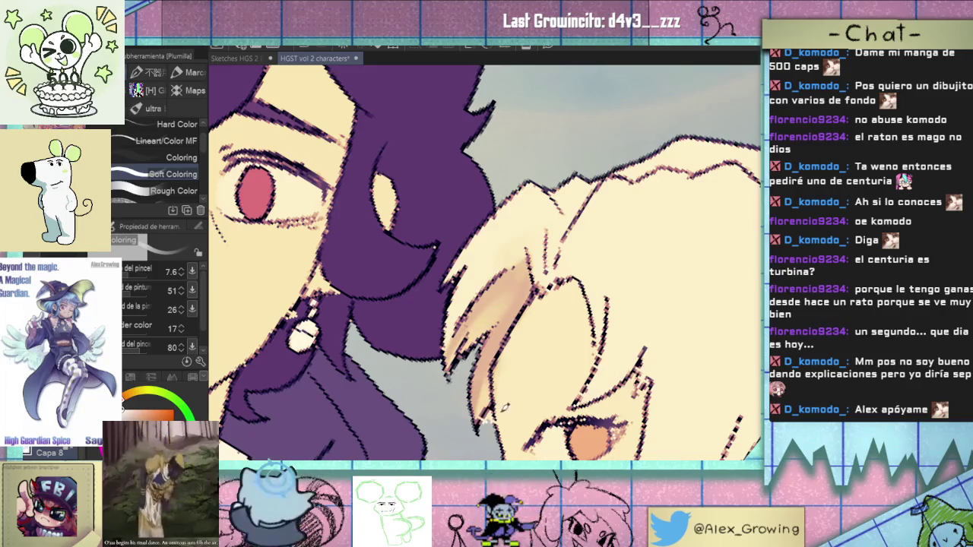
pyautogui.scroll(-4, 556, 302)
pyautogui.scroll(1, 532, 296)
pyautogui.scroll(1, 510, 293)
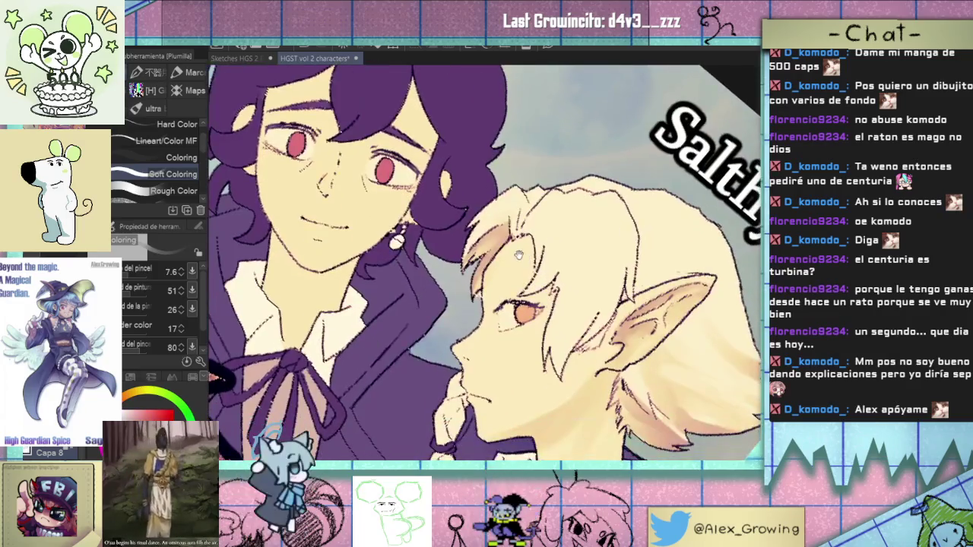
pyautogui.moveTo(502, 291); pyautogui.dragTo(534, 304)
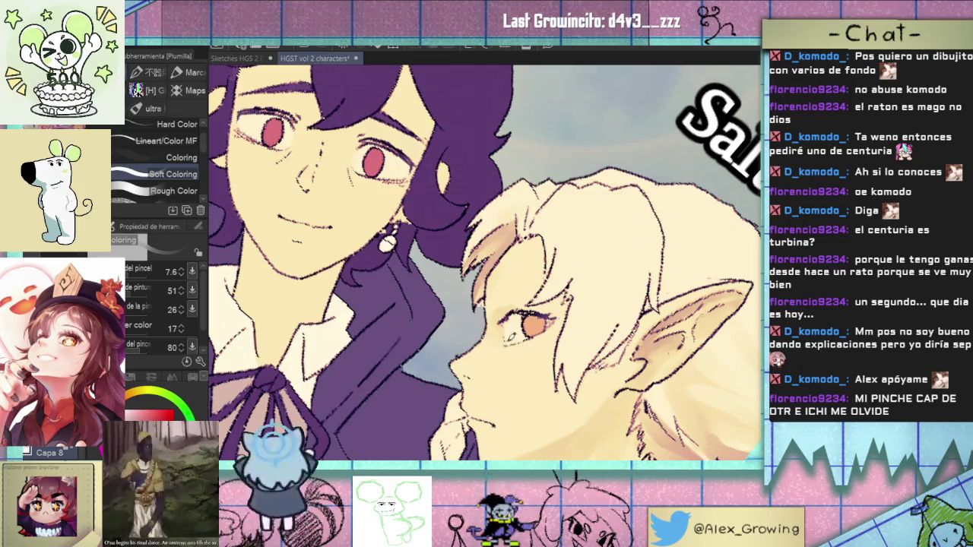
pyautogui.moveTo(511, 351)
pyautogui.mouseDown()
pyautogui.moveTo(505, 343)
pyautogui.moveTo(508, 350)
pyautogui.mouseUp()
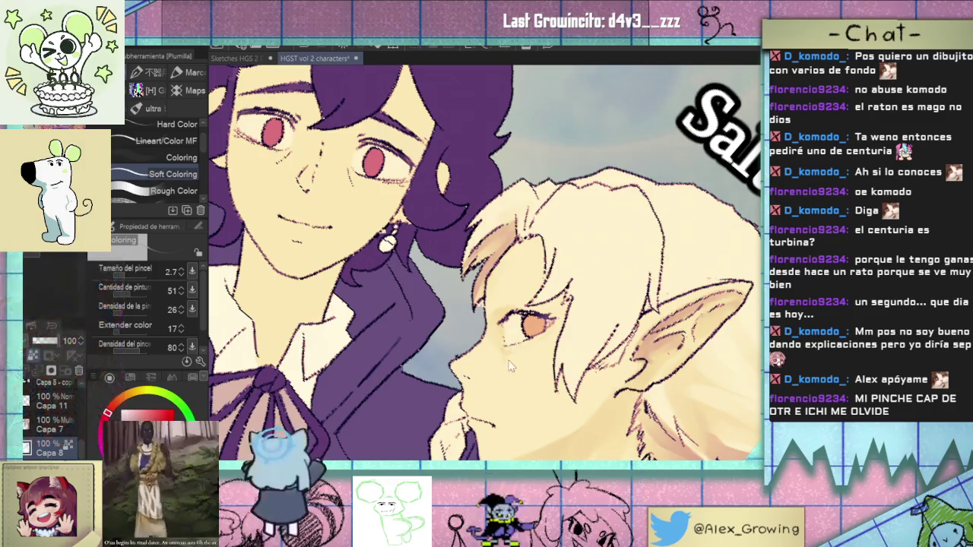
# Zoom in on Salthyer's face and enlarge the brush to about 8.3
pyautogui.scroll(-3, 553, 363)
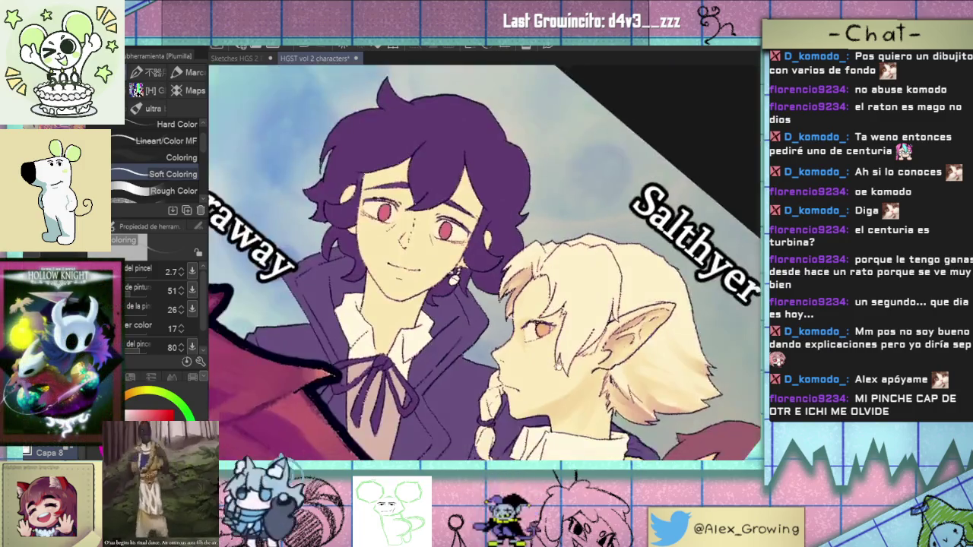
pyautogui.scroll(1, 586, 318)
pyautogui.scroll(1, 620, 286)
pyautogui.scroll(1, 578, 281)
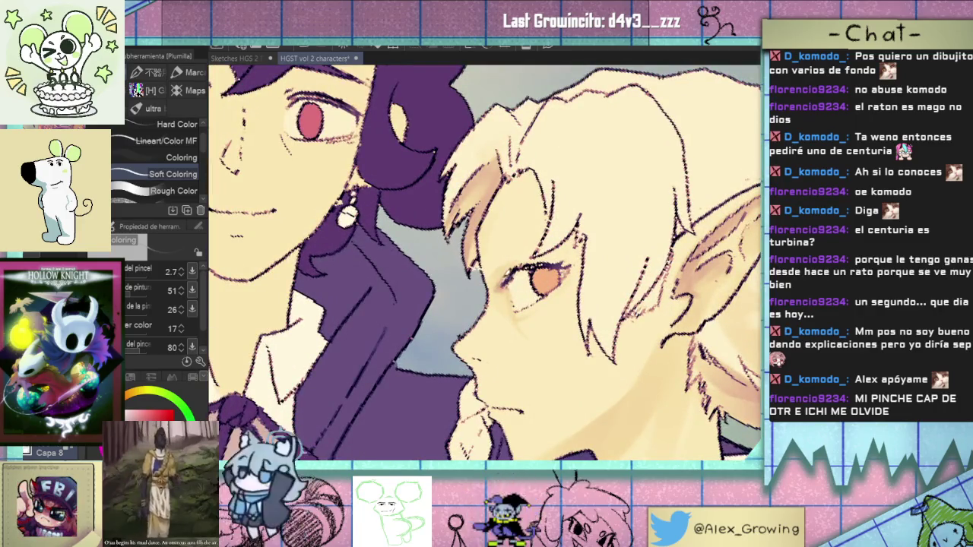
pyautogui.scroll(-3, 511, 293)
pyautogui.scroll(1, 524, 298)
pyautogui.scroll(2, 541, 304)
pyautogui.moveTo(525, 312); pyautogui.dragTo(525, 294)
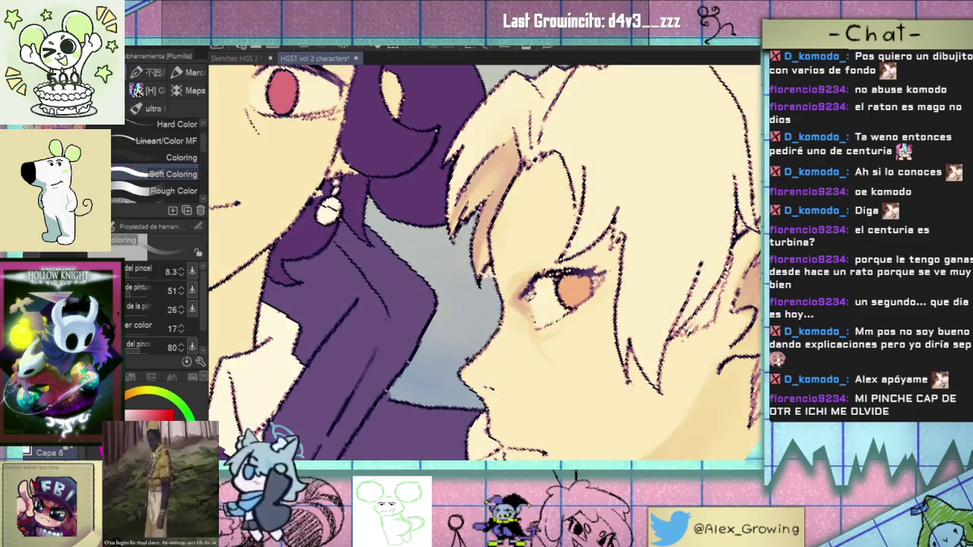
# Center the view on Salthyer's eye and ear and set the brush to about 7.8
pyautogui.scroll(-1, 532, 305)
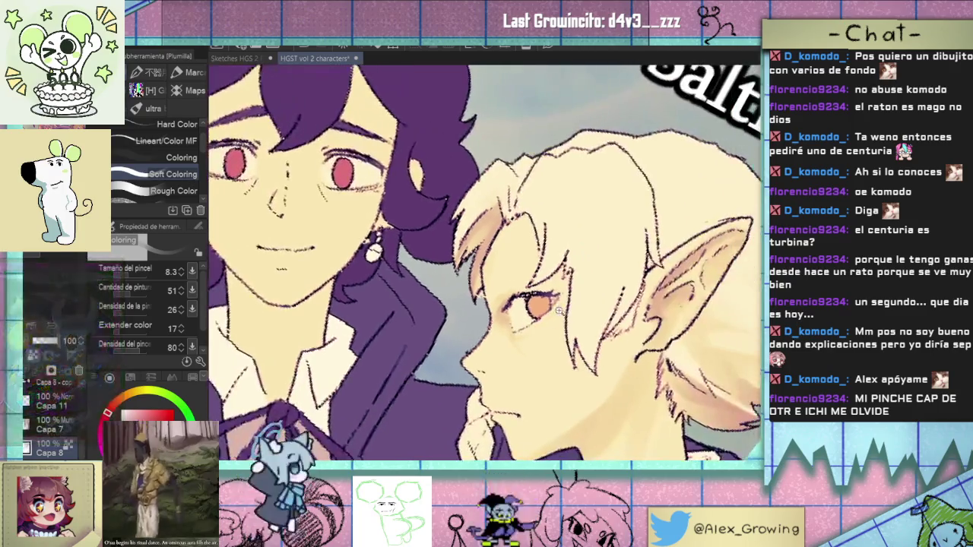
pyautogui.scroll(1, 553, 313)
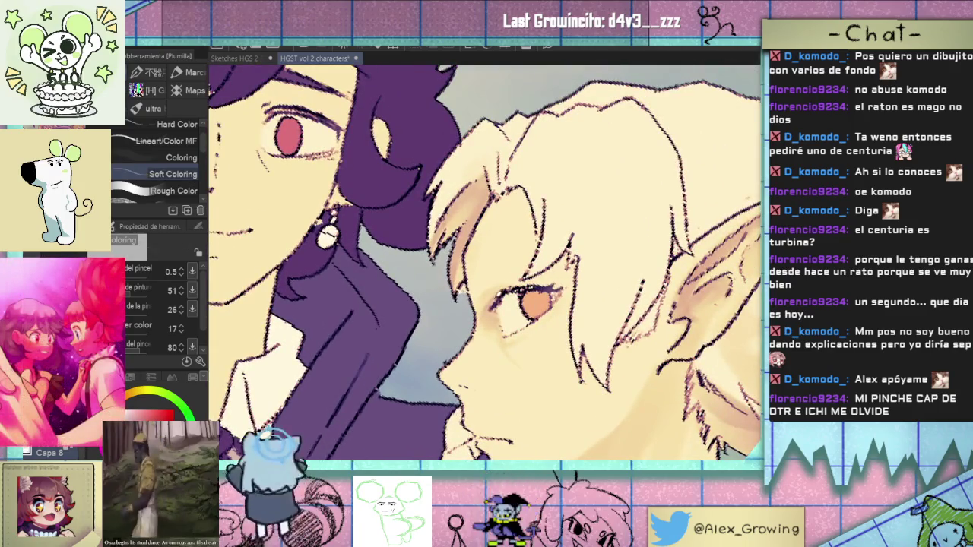
pyautogui.moveTo(486, 266); pyautogui.dragTo(513, 326)
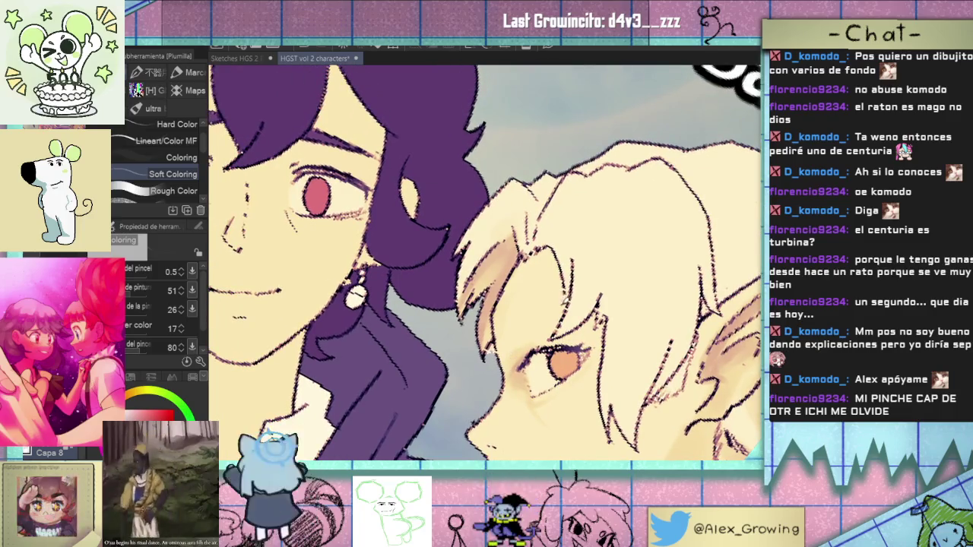
pyautogui.moveTo(555, 312); pyautogui.dragTo(561, 283)
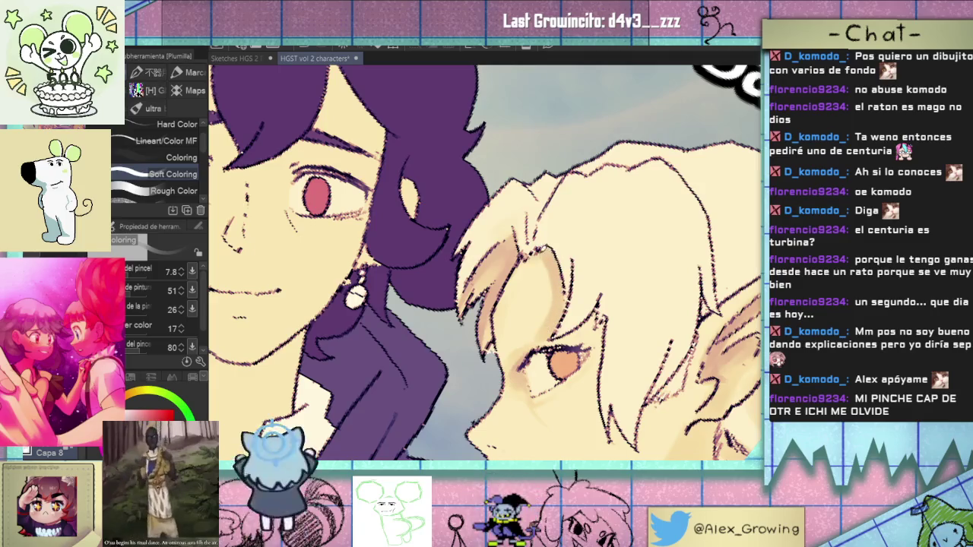
pyautogui.scroll(2, 523, 322)
pyautogui.scroll(2, 523, 322)
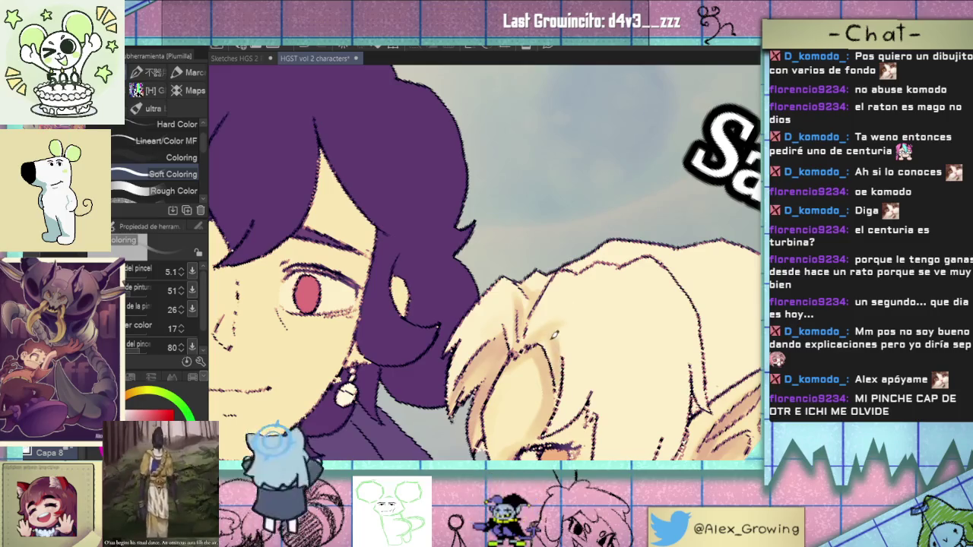
pyautogui.scroll(-3, 565, 370)
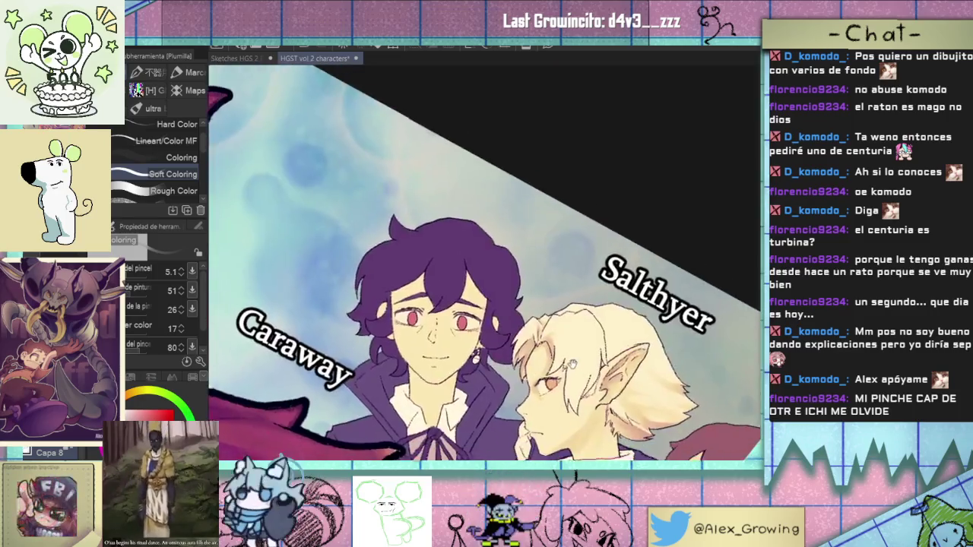
# Pick an orange colour for hair shading and position the view over Salthyer's face
pyautogui.scroll(2, 566, 335)
pyautogui.scroll(-3, 546, 334)
pyautogui.scroll(3, 560, 304)
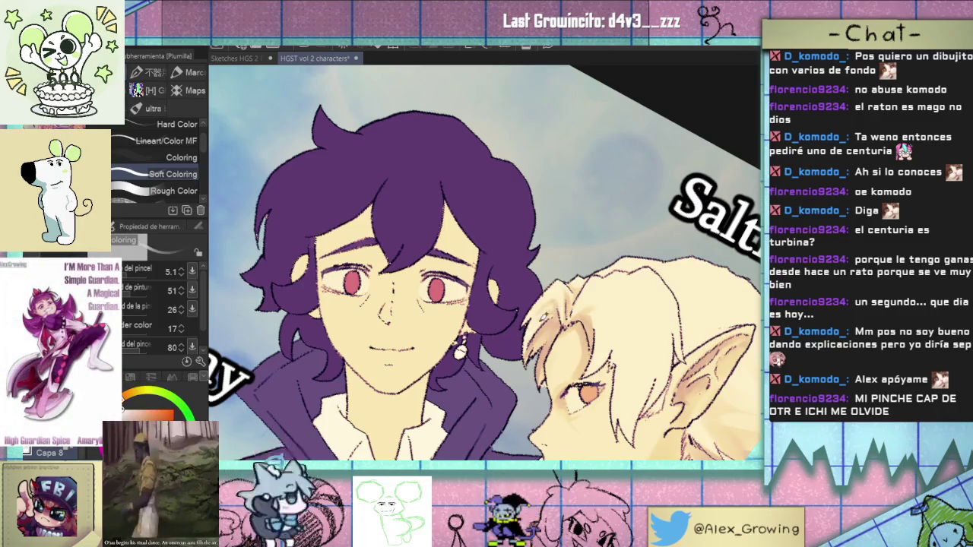
pyautogui.scroll(5, 544, 312)
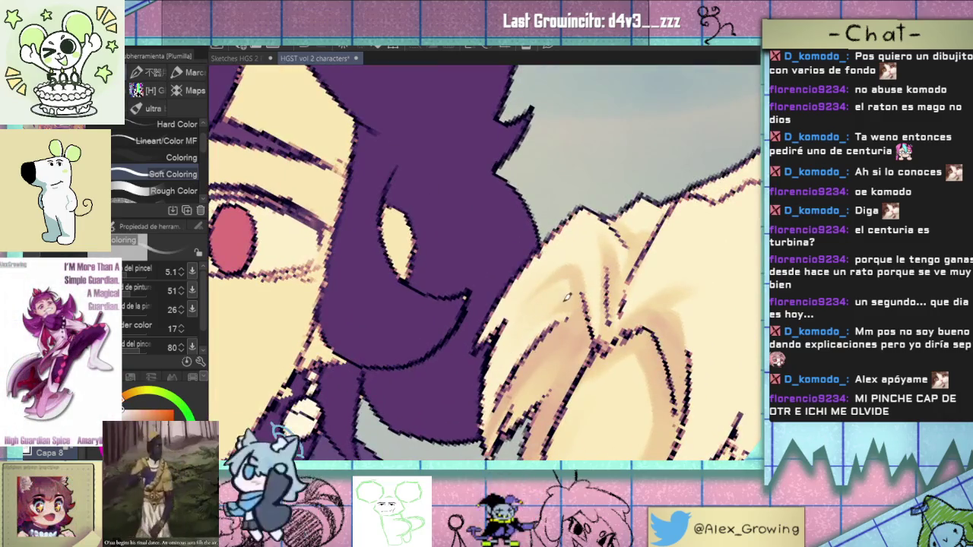
pyautogui.scroll(-5, 563, 288)
pyautogui.scroll(1, 555, 285)
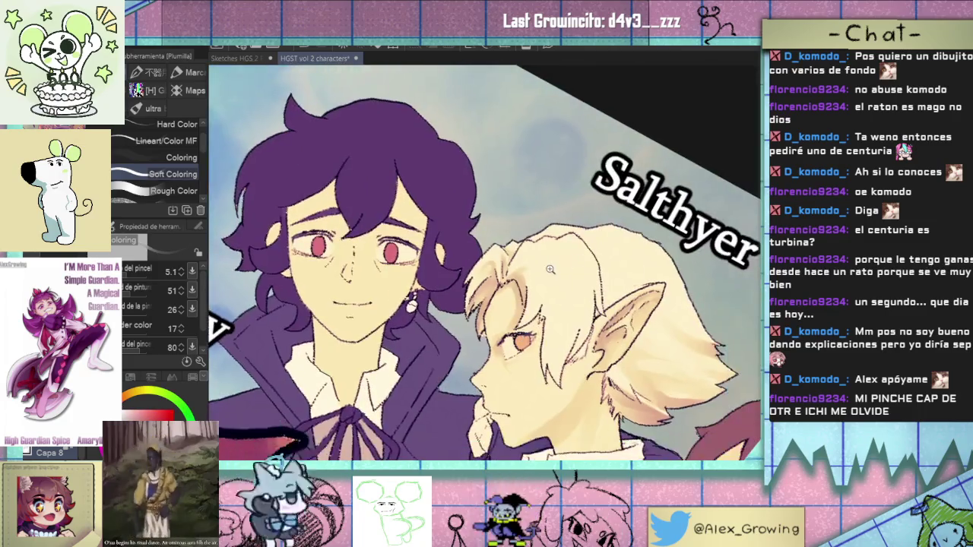
pyautogui.scroll(1, 547, 281)
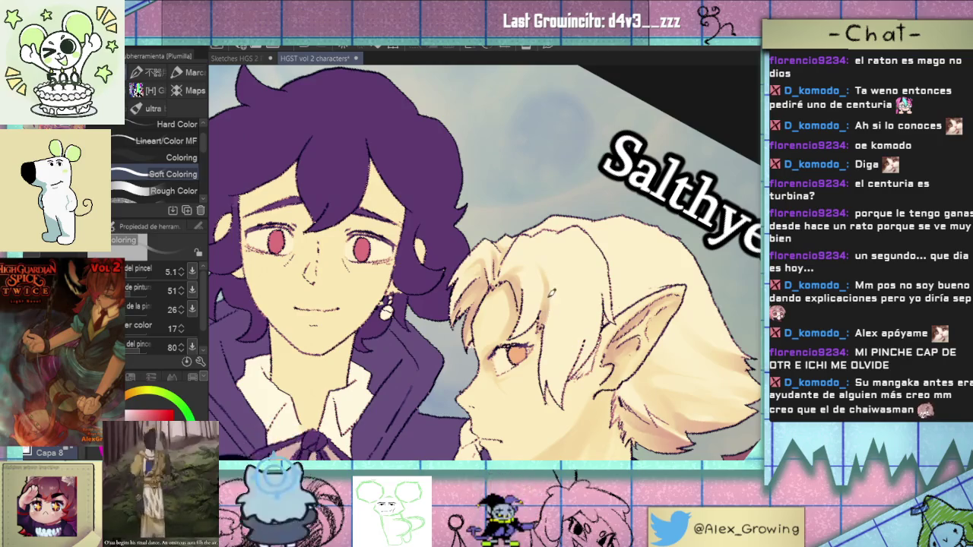
pyautogui.keyDown('alt'); pyautogui.click(552, 298); pyautogui.keyUp('alt')
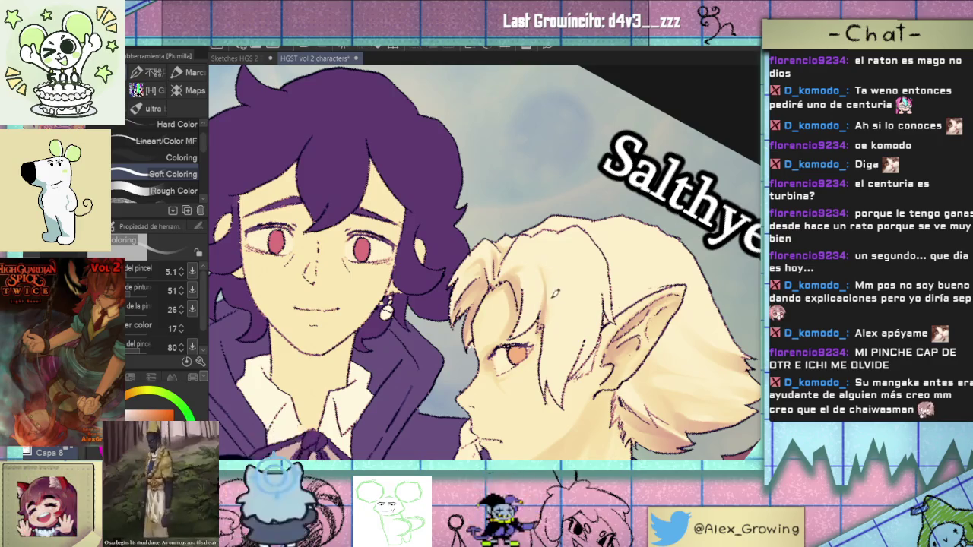
pyautogui.moveTo(552, 272); pyautogui.dragTo(528, 239)
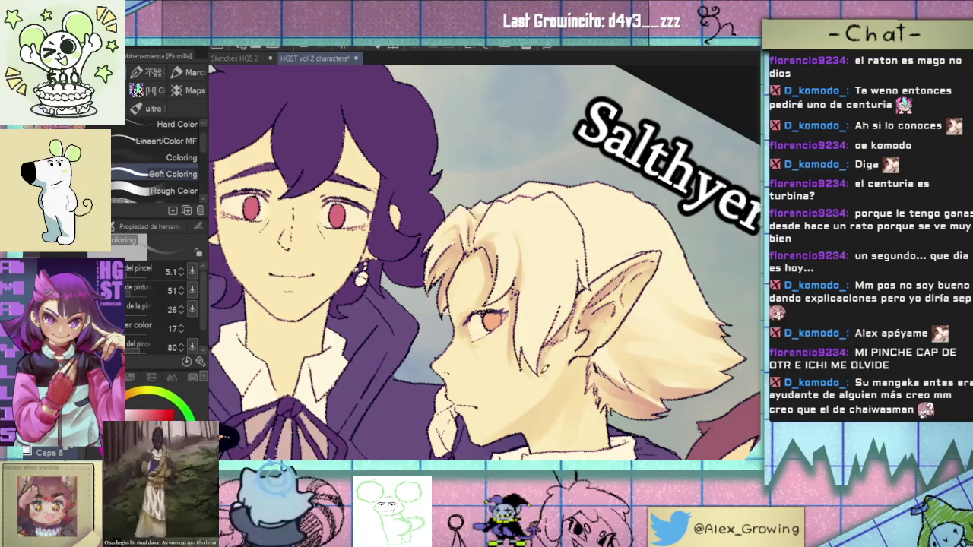
pyautogui.moveTo(579, 316); pyautogui.dragTo(576, 327)
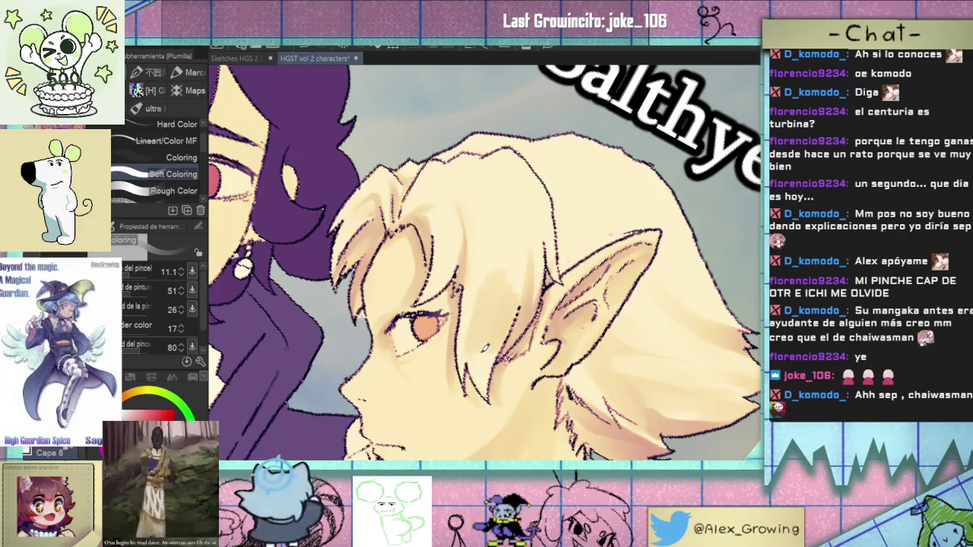
# Switch to red, adjust the brush from 9.6 to 3.2 then 7.4, and lower the view onto Salthyer's face
pyautogui.press('[')
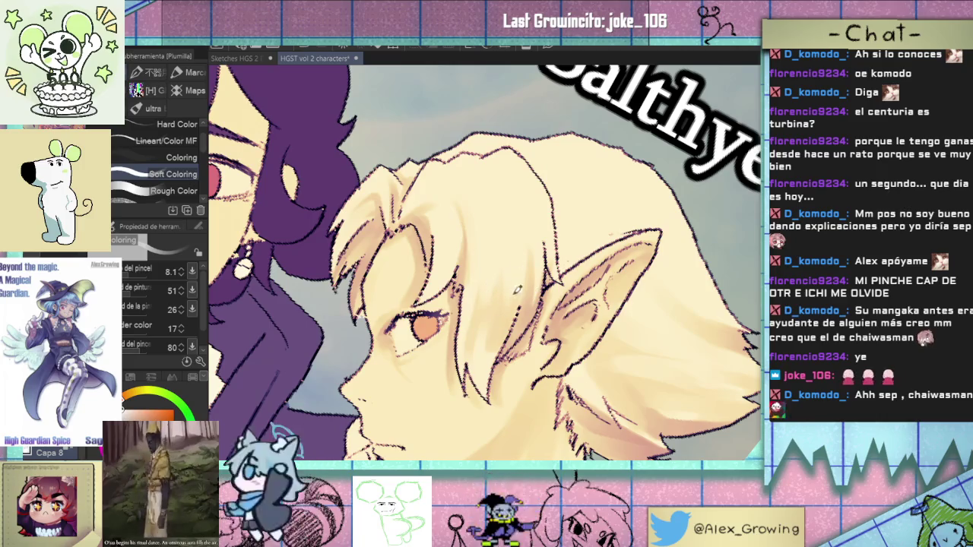
pyautogui.press('x')
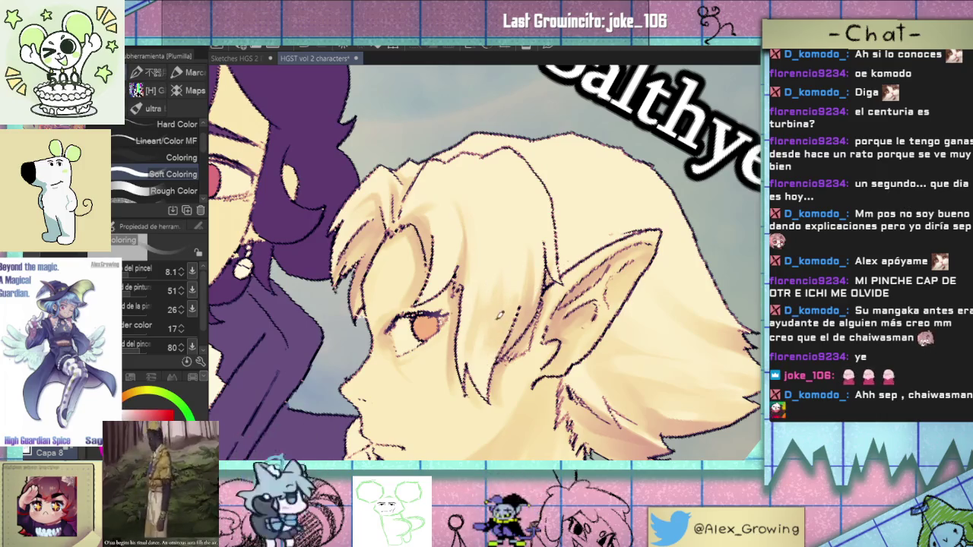
pyautogui.press('[')
pyautogui.press('[')
pyautogui.press('[')
pyautogui.press(']')
pyautogui.press(']')
pyautogui.press(']')
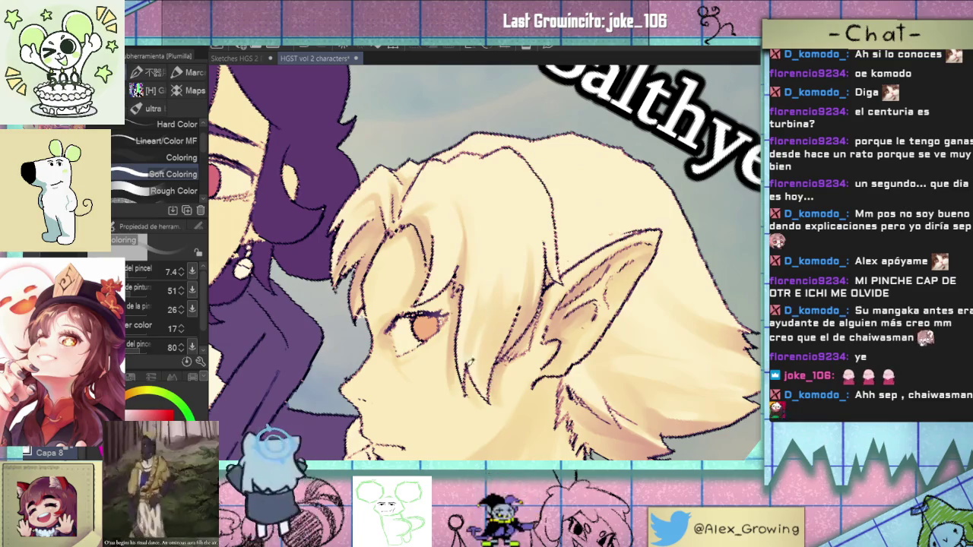
pyautogui.moveTo(497, 314); pyautogui.dragTo(480, 339)
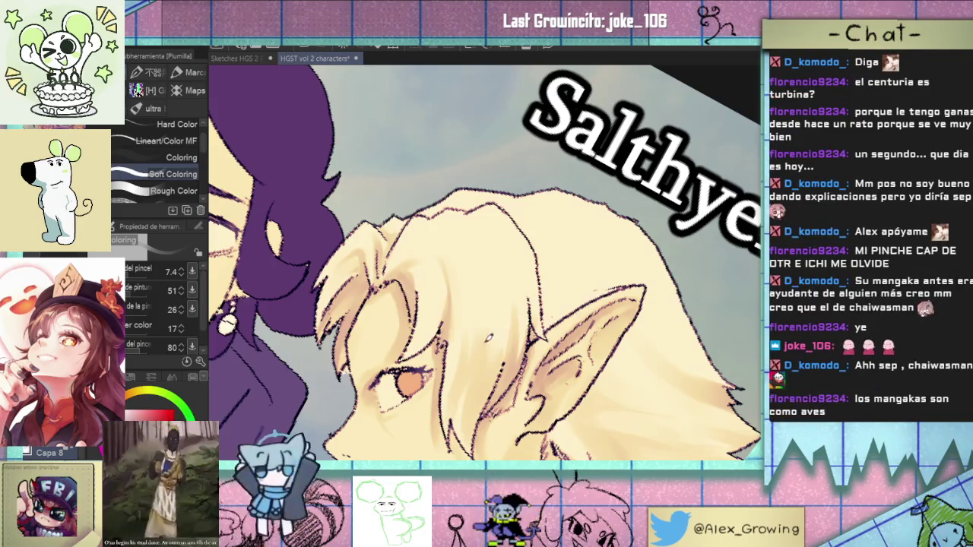
pyautogui.scroll(-5, 489, 281)
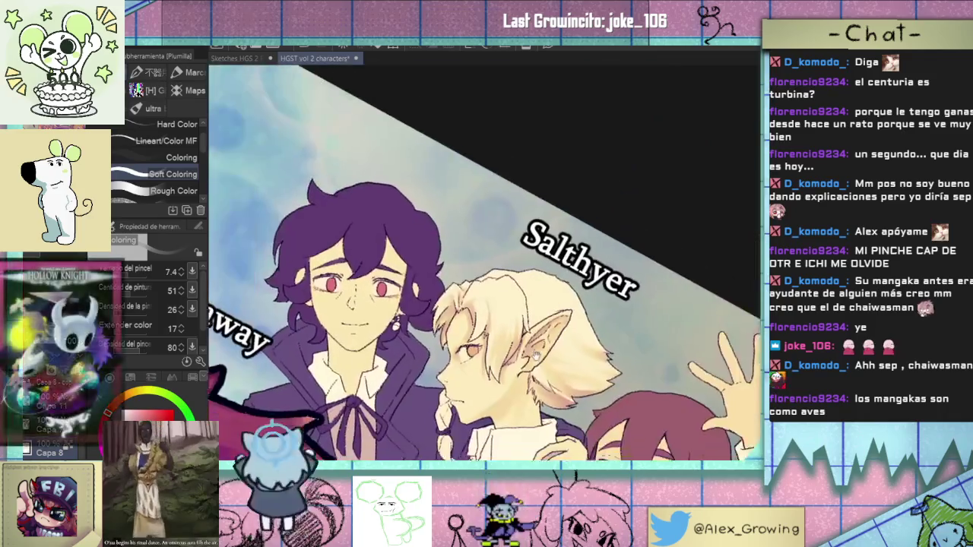
# Rotate, zoom and pan the view to frame Salthyer's face and hair strands
pyautogui.moveTo(488, 281); pyautogui.dragTo(501, 304)
pyautogui.scroll(3, 500, 304)
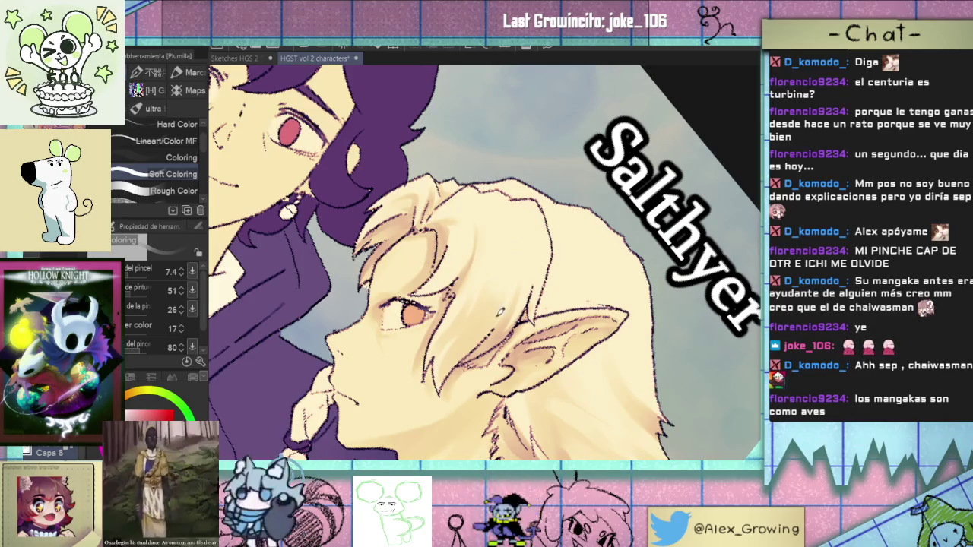
pyautogui.moveTo(594, 283); pyautogui.dragTo(595, 307)
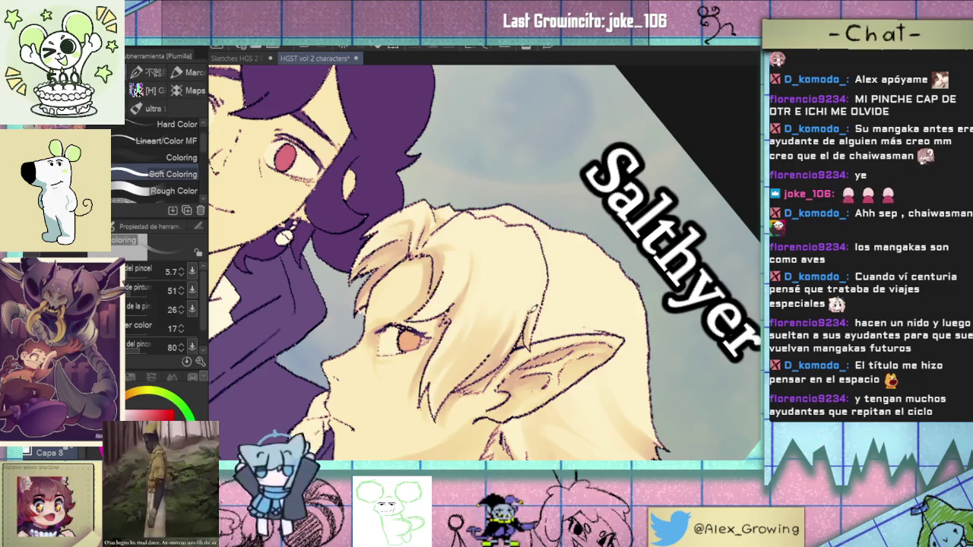
pyautogui.scroll(2, 536, 303)
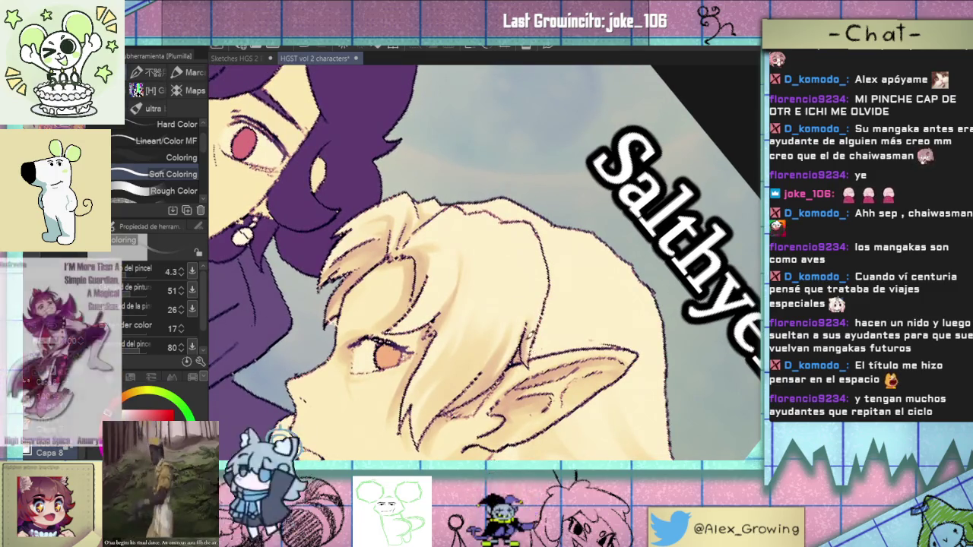
pyautogui.scroll(-3, 533, 262)
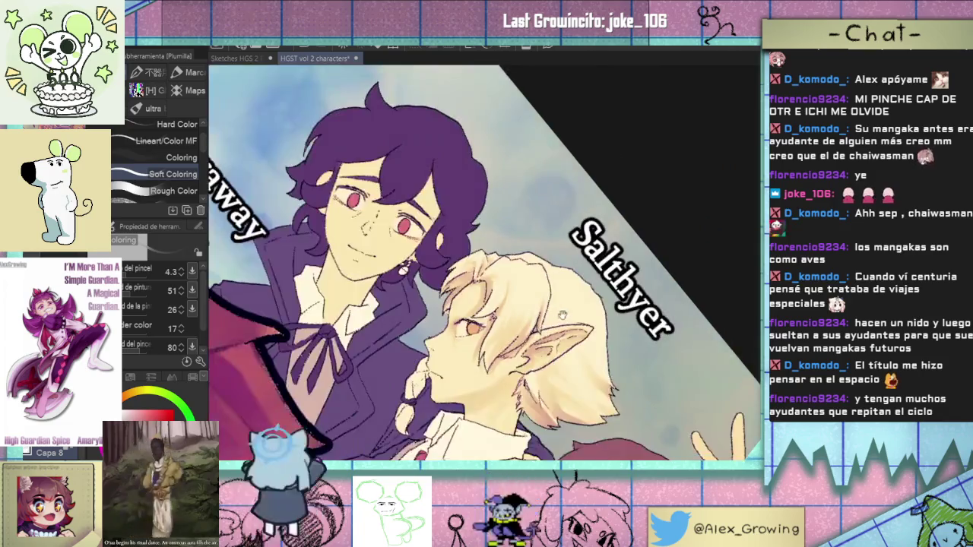
pyautogui.scroll(3, 533, 263)
pyautogui.moveTo(533, 263); pyautogui.dragTo(511, 200)
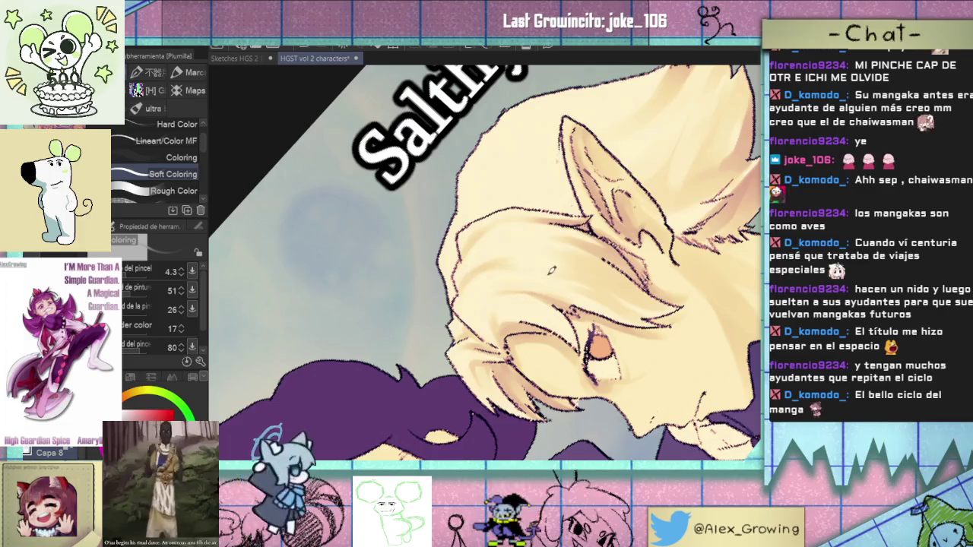
pyautogui.moveTo(521, 254); pyautogui.dragTo(578, 319)
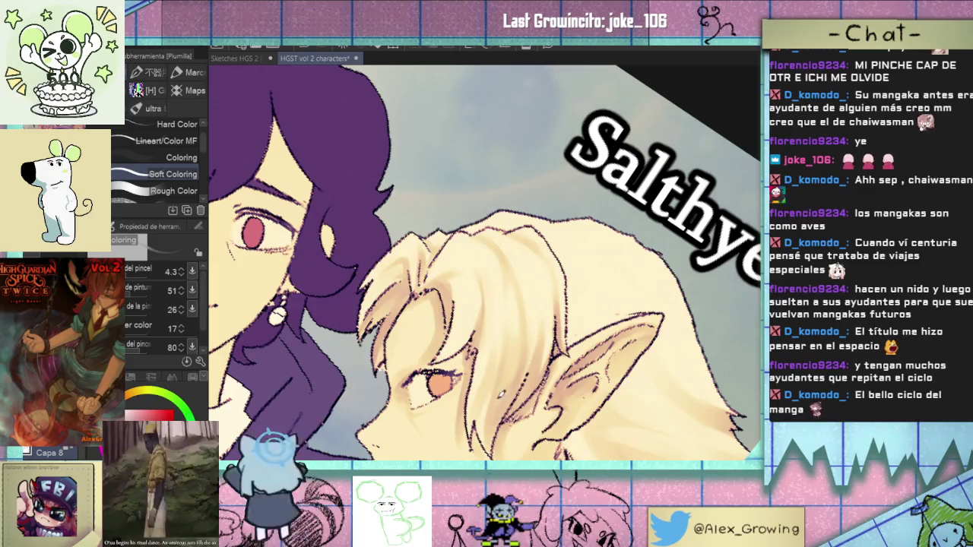
pyautogui.scroll(-3, 541, 320)
pyautogui.scroll(2, 524, 328)
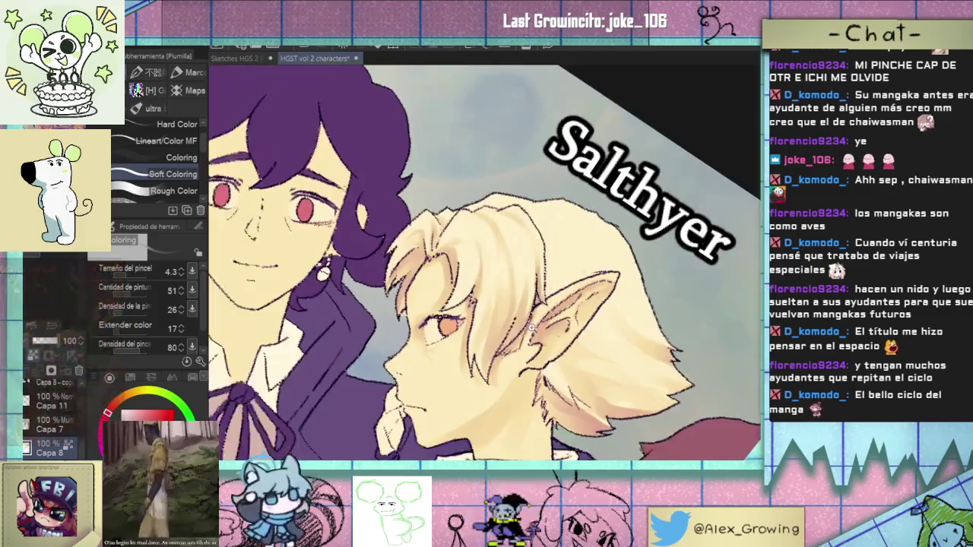
pyautogui.scroll(3, 525, 328)
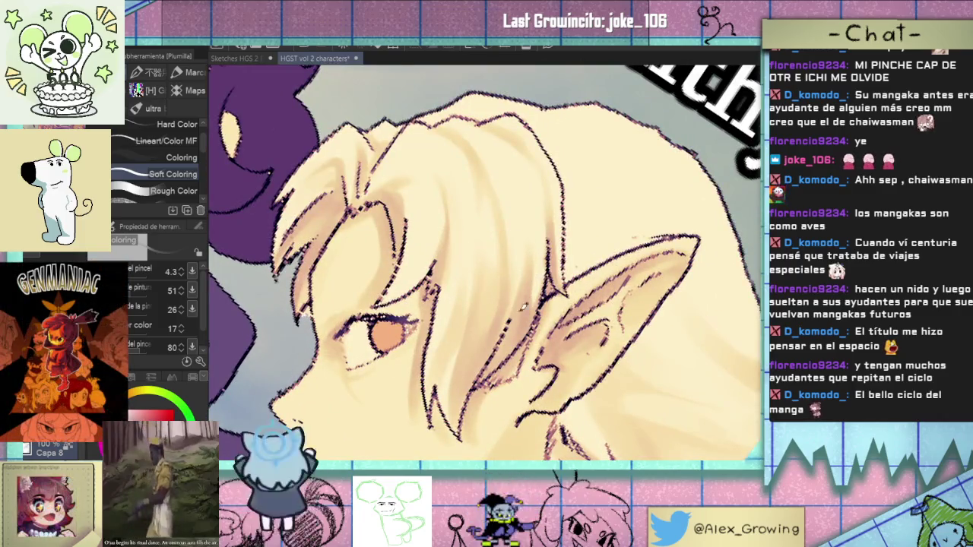
pyautogui.scroll(-5, 487, 376)
pyautogui.moveTo(559, 309)
pyautogui.mouseDown()
pyautogui.moveTo(550, 284)
pyautogui.moveTo(571, 327)
pyautogui.mouseUp()
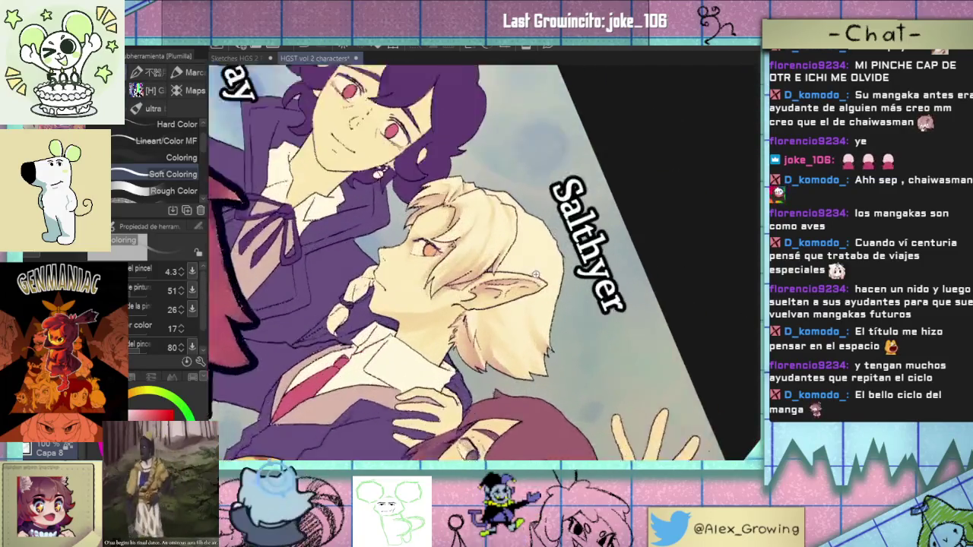
pyautogui.moveTo(541, 291)
pyautogui.mouseDown()
pyautogui.moveTo(572, 260)
pyautogui.moveTo(511, 275)
pyautogui.mouseUp()
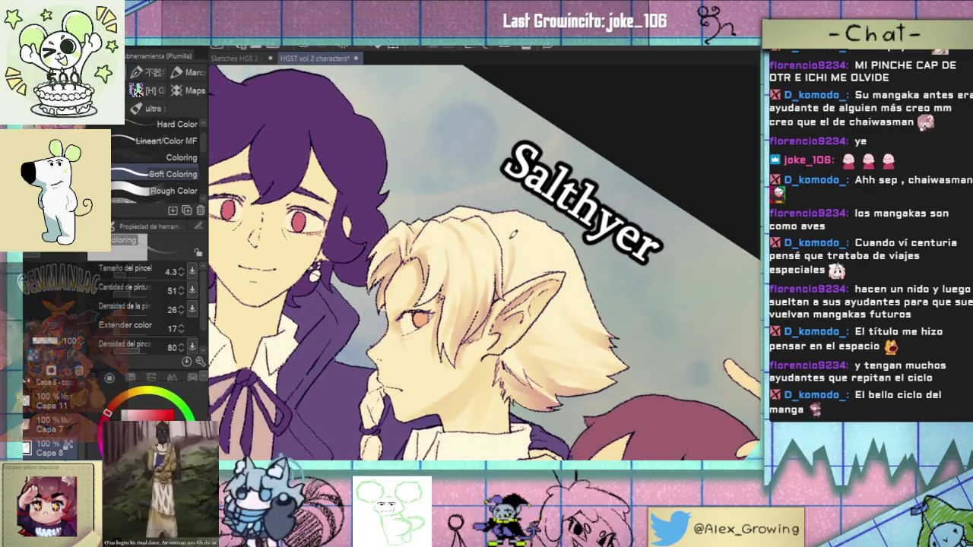
# Set the brush to about 11.9 and zoom out to see the whole group
pyautogui.press('[')
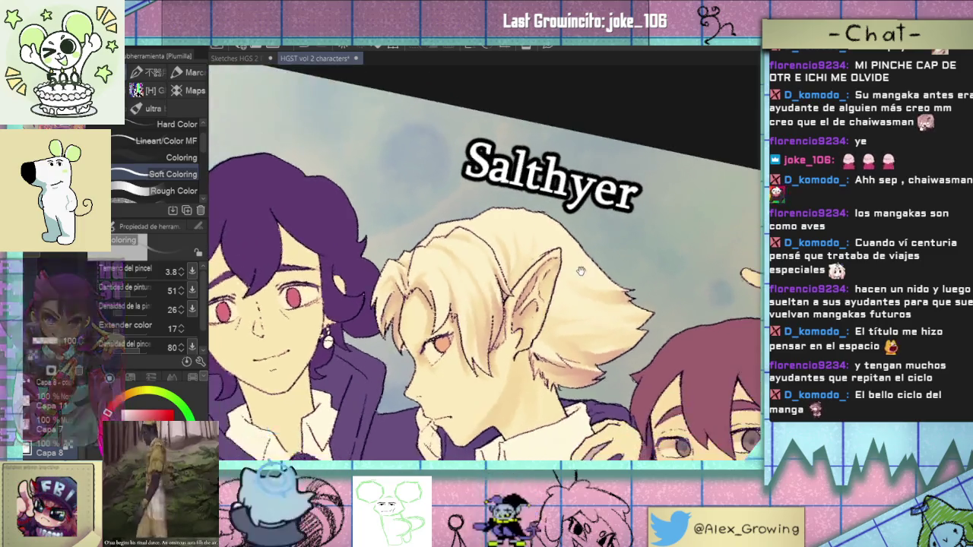
pyautogui.moveTo(532, 266); pyautogui.dragTo(537, 260)
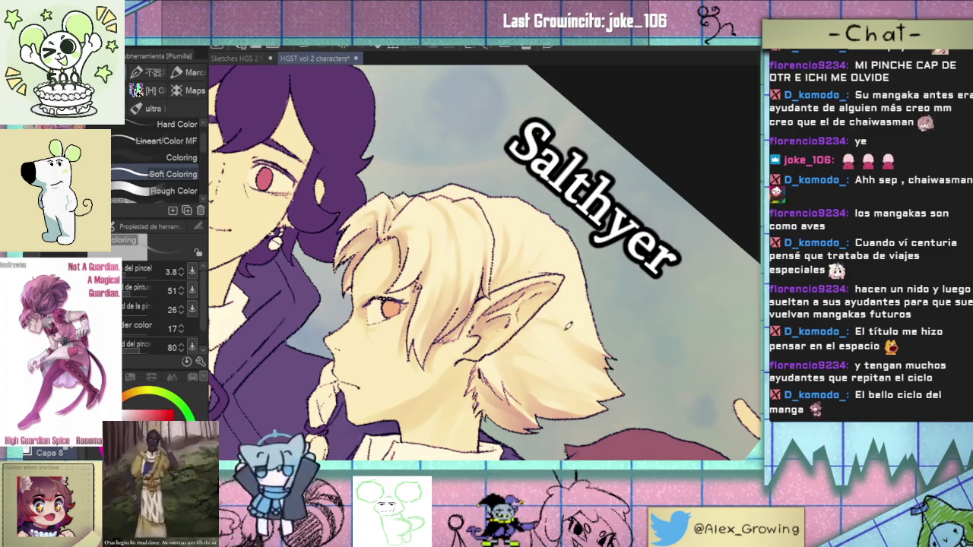
pyautogui.moveTo(555, 335); pyautogui.dragTo(565, 339)
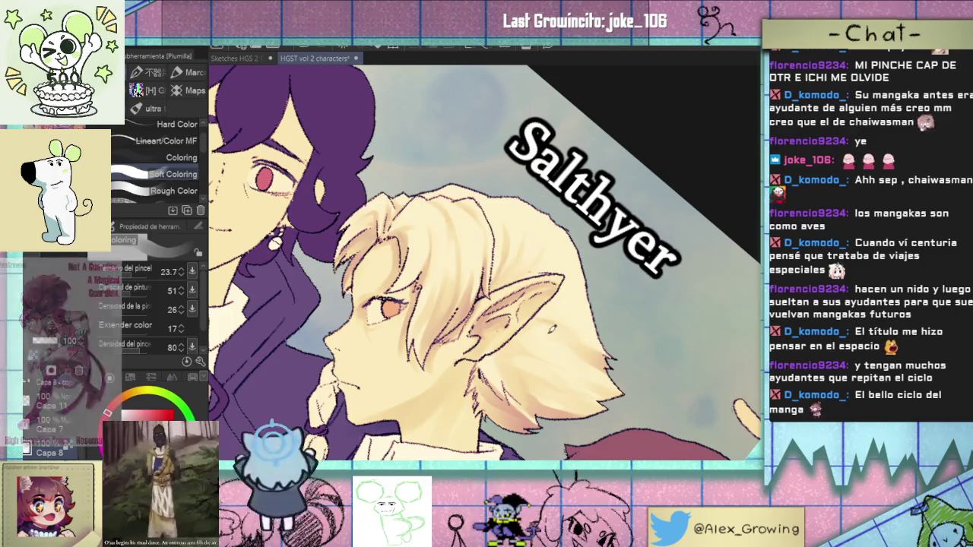
pyautogui.moveTo(605, 192); pyautogui.dragTo(592, 245)
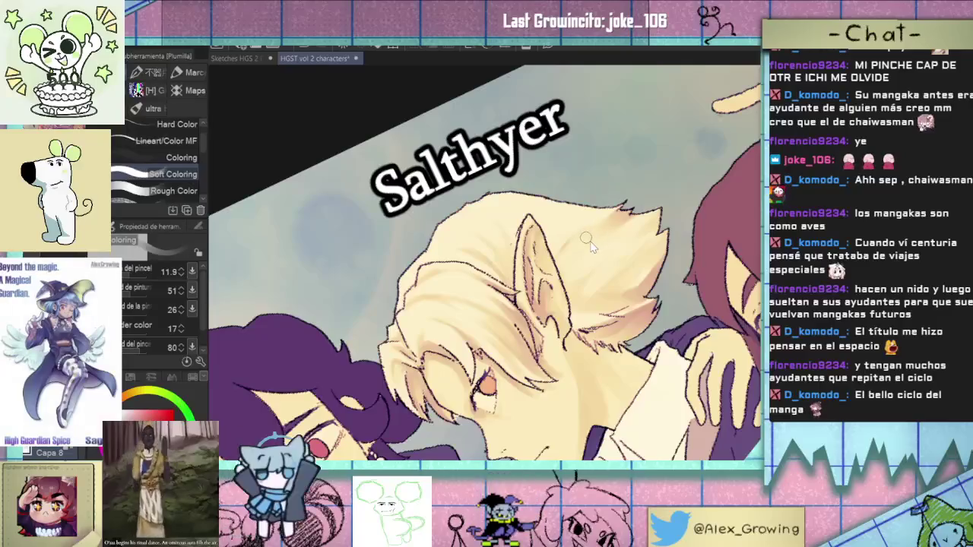
pyautogui.moveTo(568, 278); pyautogui.dragTo(549, 290)
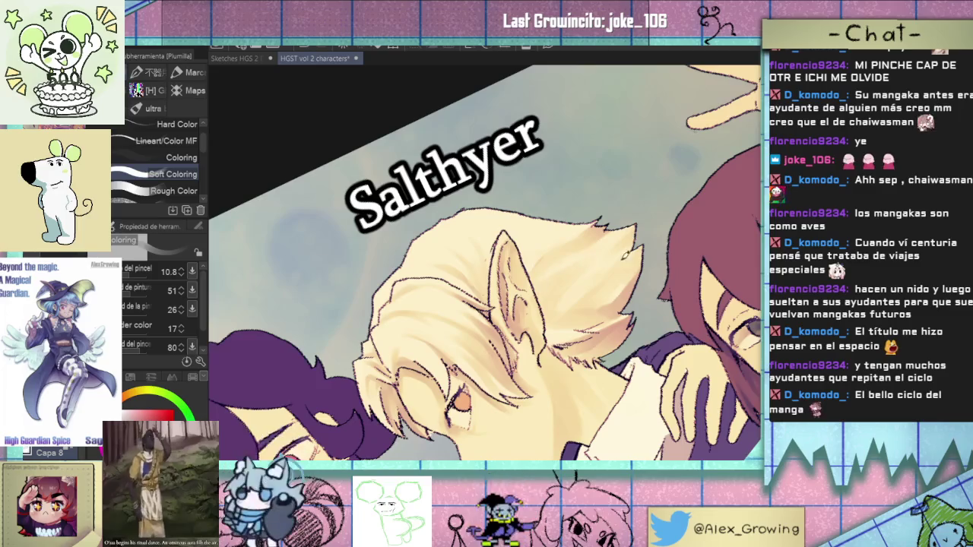
pyautogui.moveTo(642, 243); pyautogui.dragTo(612, 275)
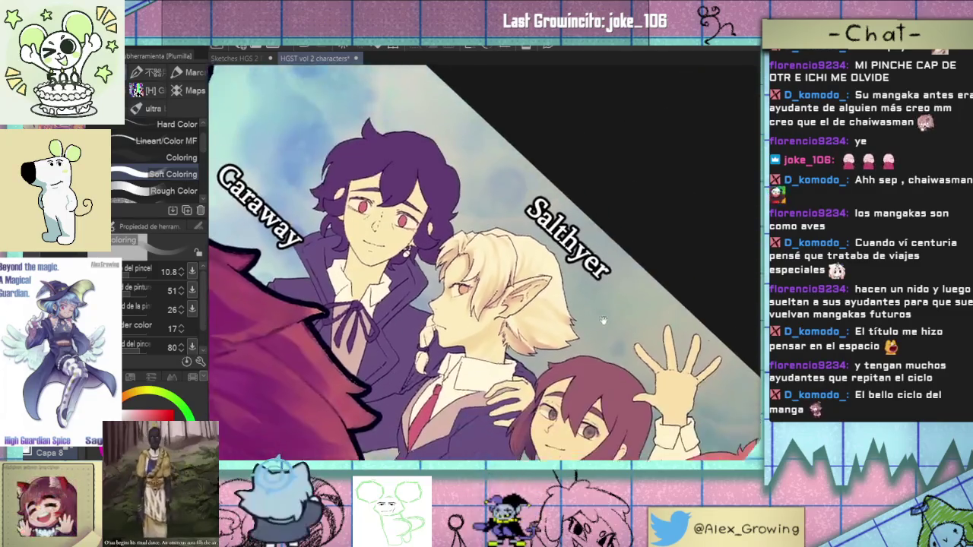
# Shade the inside and base of Salthyer's ear, then darken the ear shading
pyautogui.scroll(2, 546, 272)
pyautogui.scroll(-3, 558, 270)
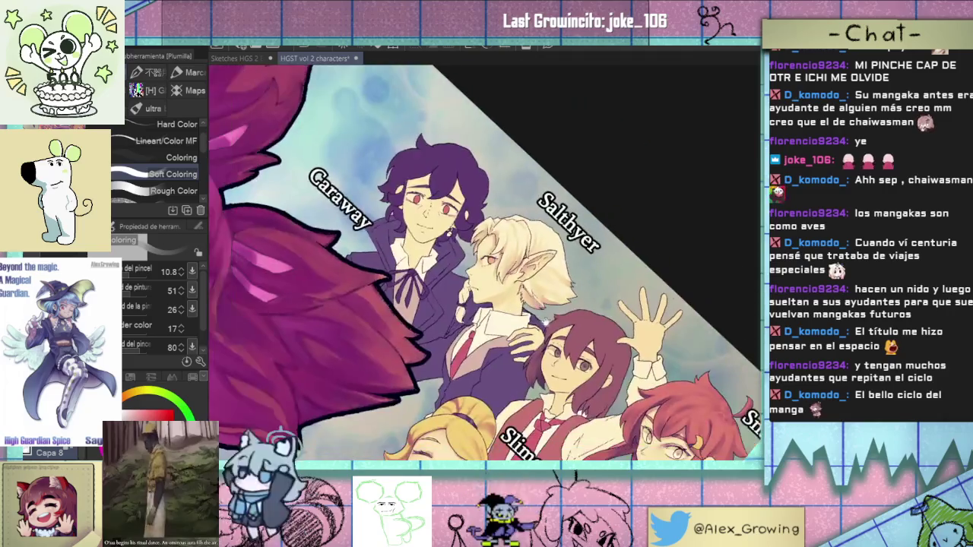
pyautogui.scroll(3, 559, 265)
pyautogui.scroll(2, 559, 264)
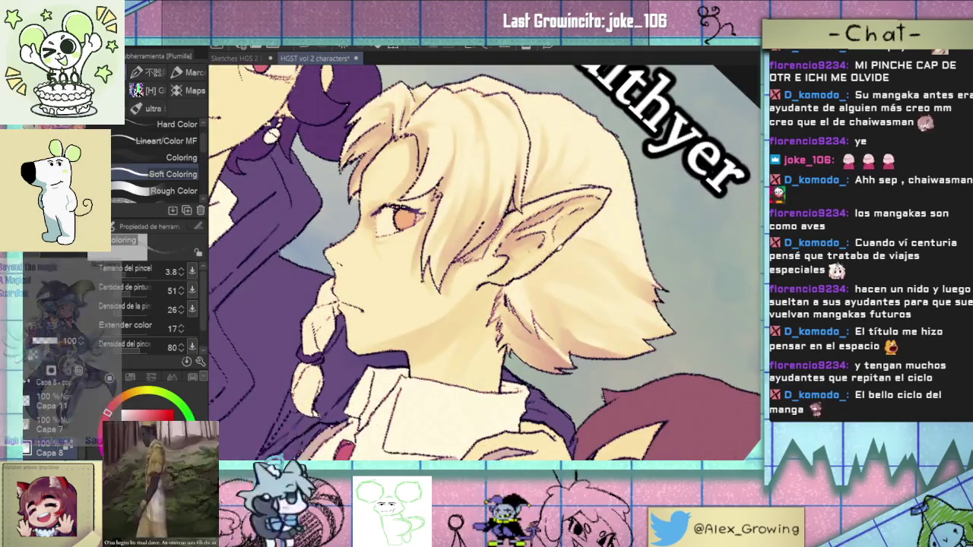
pyautogui.moveTo(547, 260)
pyautogui.mouseDown()
pyautogui.moveTo(600, 232)
pyautogui.moveTo(567, 260)
pyautogui.mouseUp()
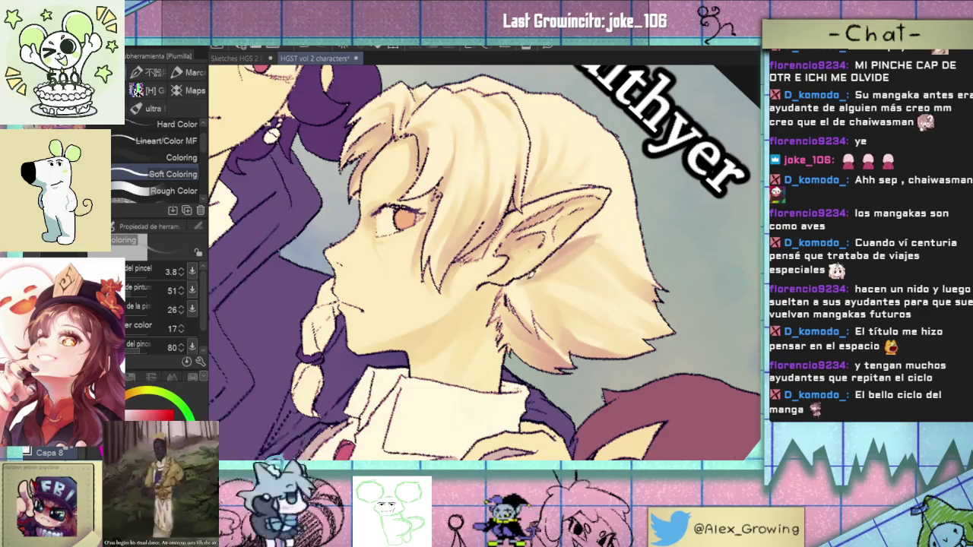
pyautogui.moveTo(512, 286); pyautogui.dragTo(555, 259)
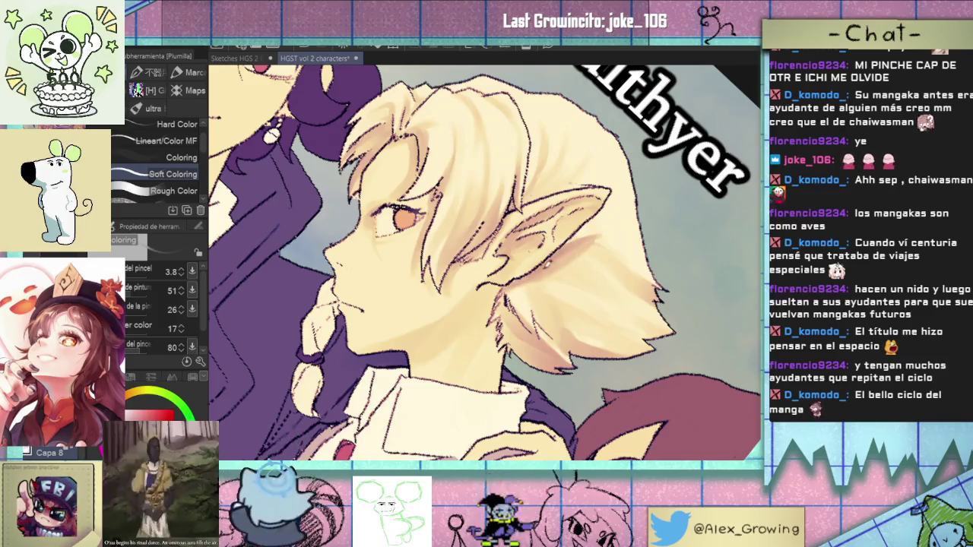
pyautogui.scroll(-3, 508, 283)
pyautogui.scroll(-2, 508, 283)
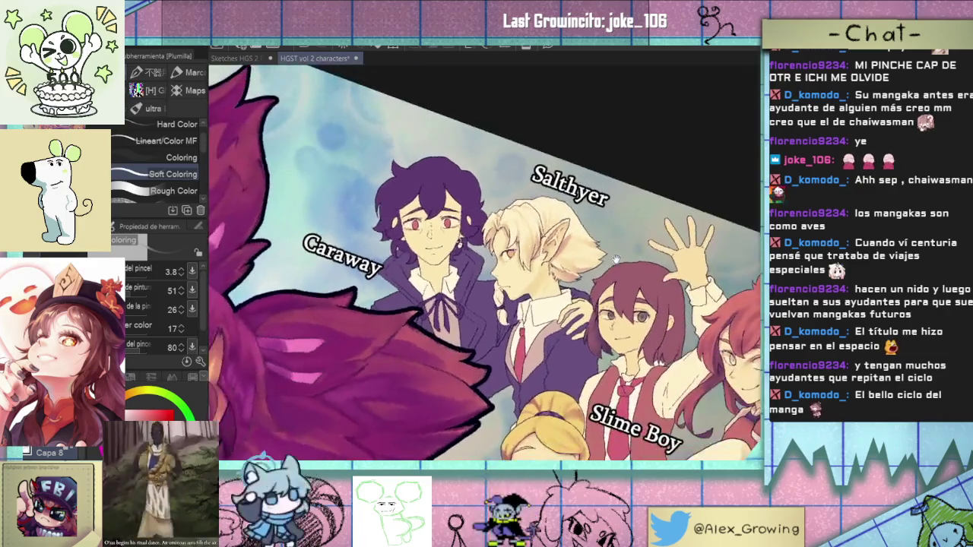
pyautogui.scroll(6, 580, 229)
pyautogui.moveTo(580, 228)
pyautogui.mouseDown()
pyautogui.moveTo(555, 237)
pyautogui.moveTo(559, 230)
pyautogui.mouseUp()
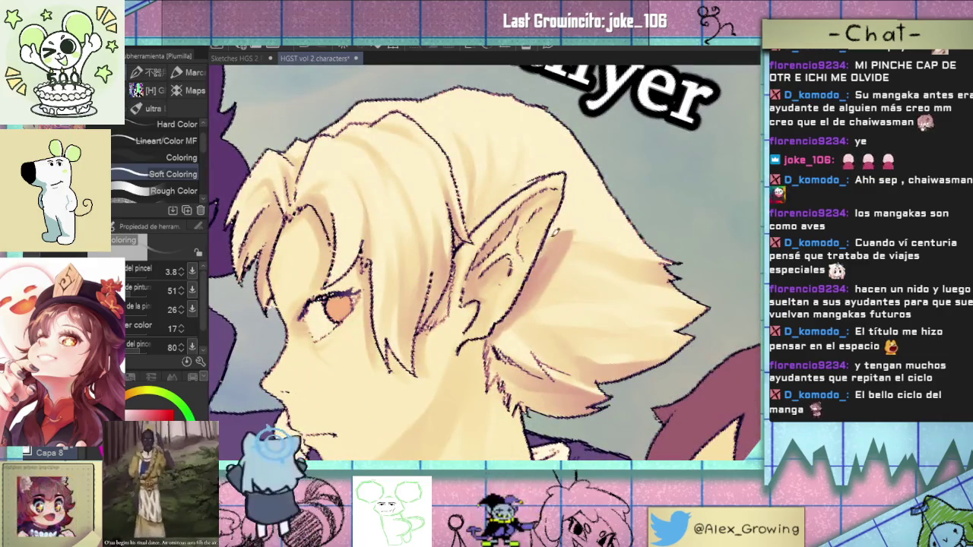
# Draw a dark line along the collar's left edge and pan toward the girl on the right
pyautogui.scroll(-3, 563, 266)
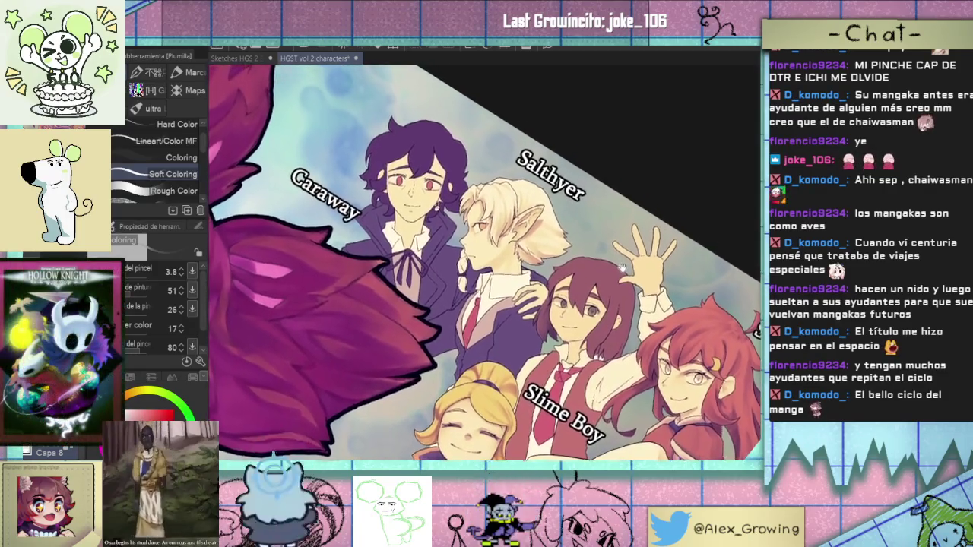
pyautogui.scroll(4, 563, 281)
pyautogui.scroll(3, 559, 282)
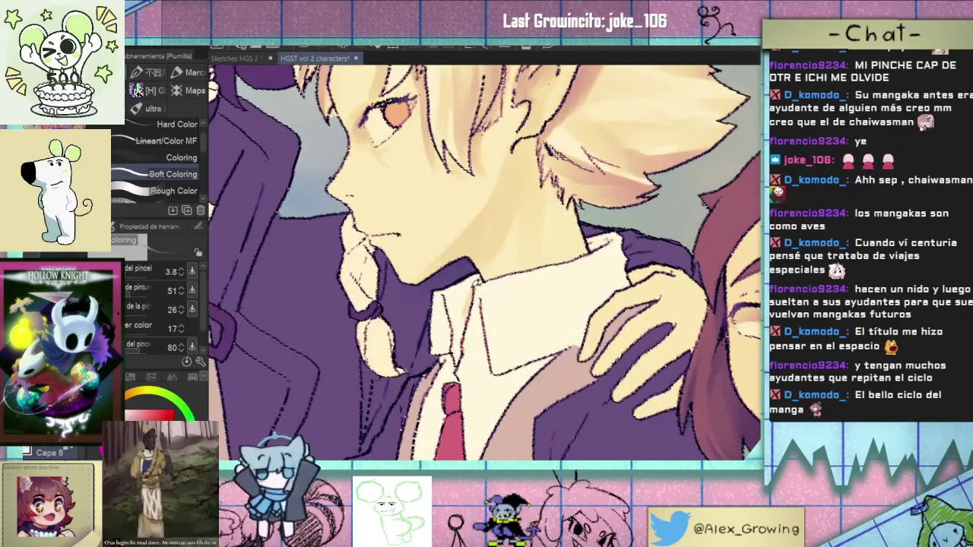
pyautogui.moveTo(469, 287); pyautogui.dragTo(461, 363)
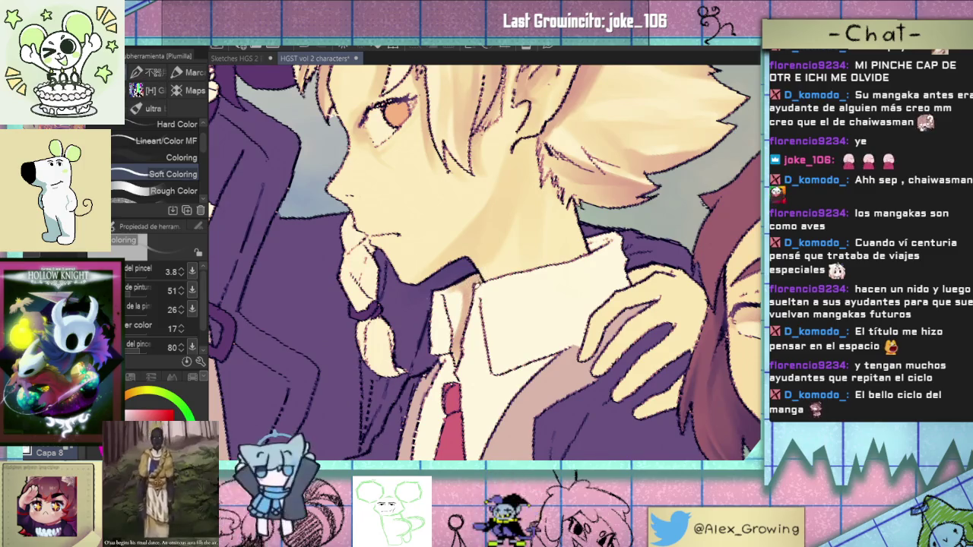
pyautogui.moveTo(478, 279); pyautogui.dragTo(415, 317)
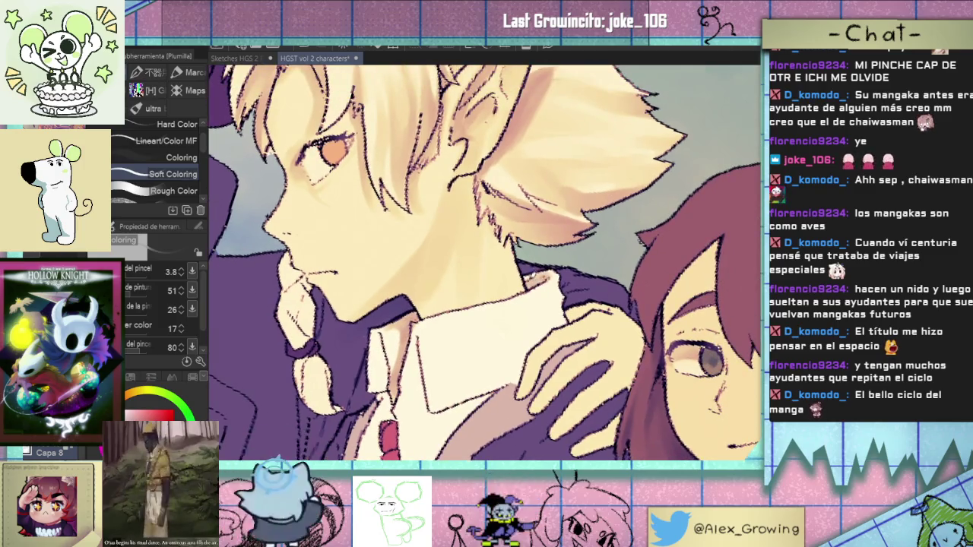
pyautogui.scroll(-3, 549, 266)
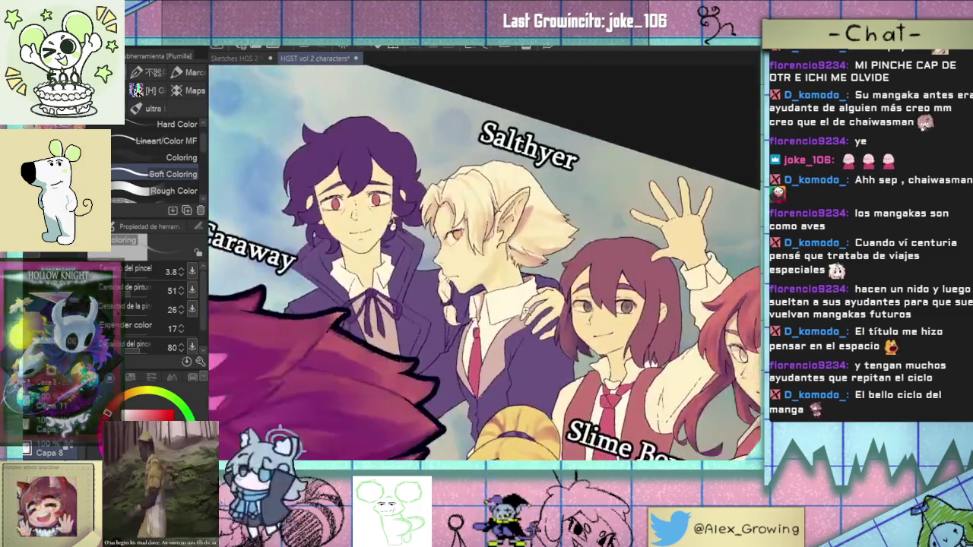
# Paint beige shading across Salthyer's white collar, finishing with fine strokes at brush size 2.0
pyautogui.scroll(3, 549, 266)
pyautogui.moveTo(541, 266); pyautogui.dragTo(473, 293)
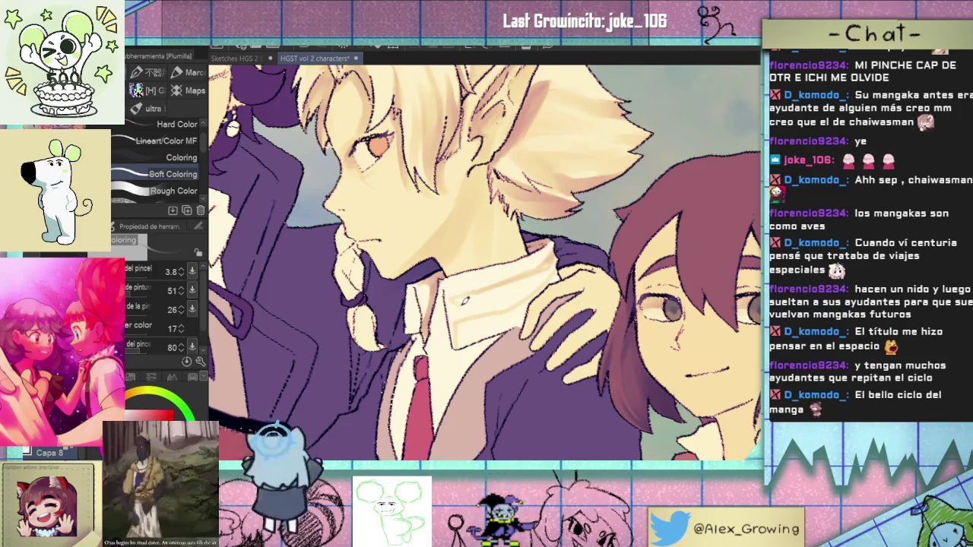
pyautogui.moveTo(460, 300); pyautogui.dragTo(472, 295)
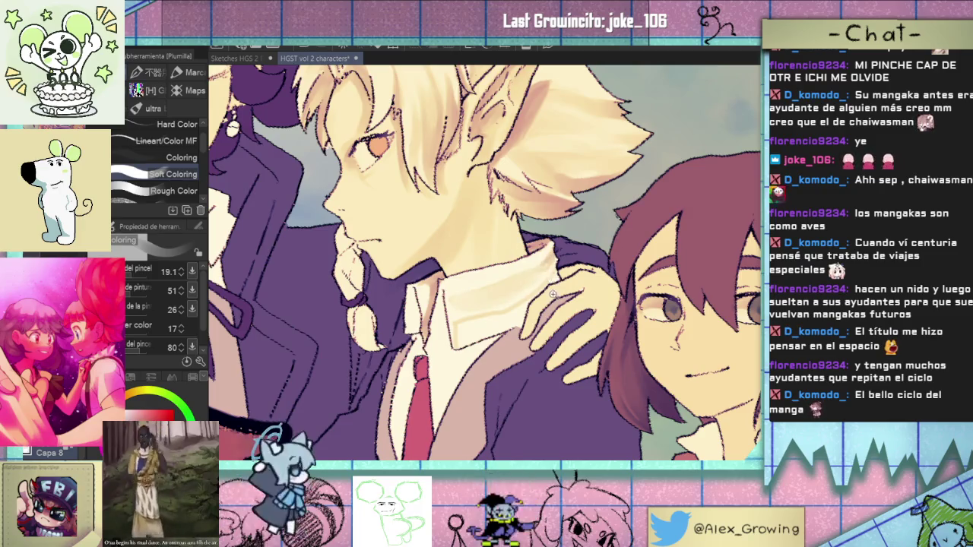
pyautogui.scroll(-2, 554, 293)
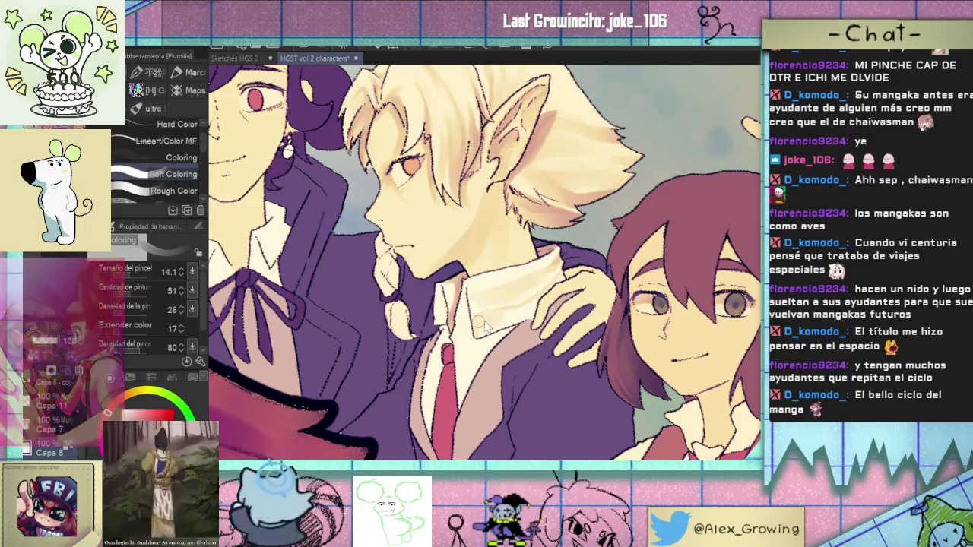
pyautogui.moveTo(483, 323); pyautogui.dragTo(514, 313)
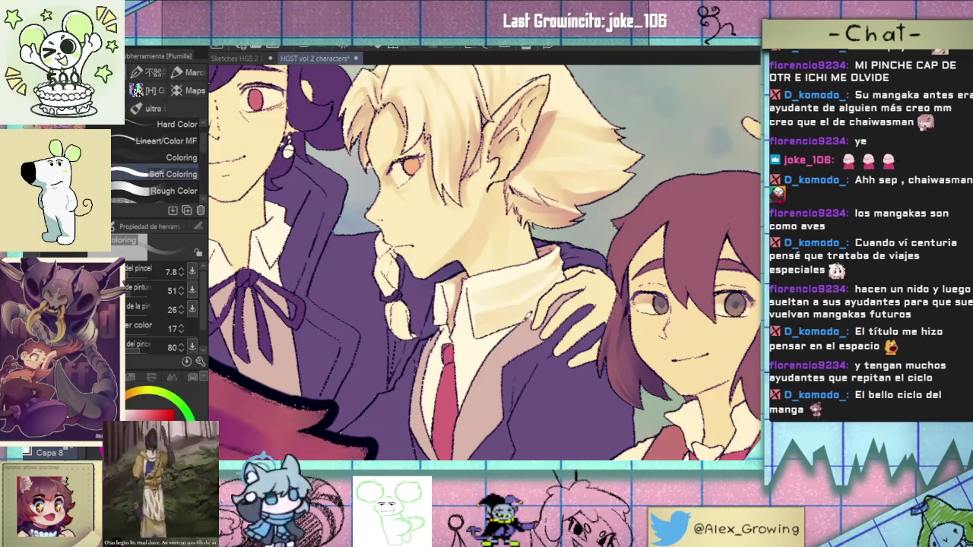
pyautogui.scroll(3, 555, 262)
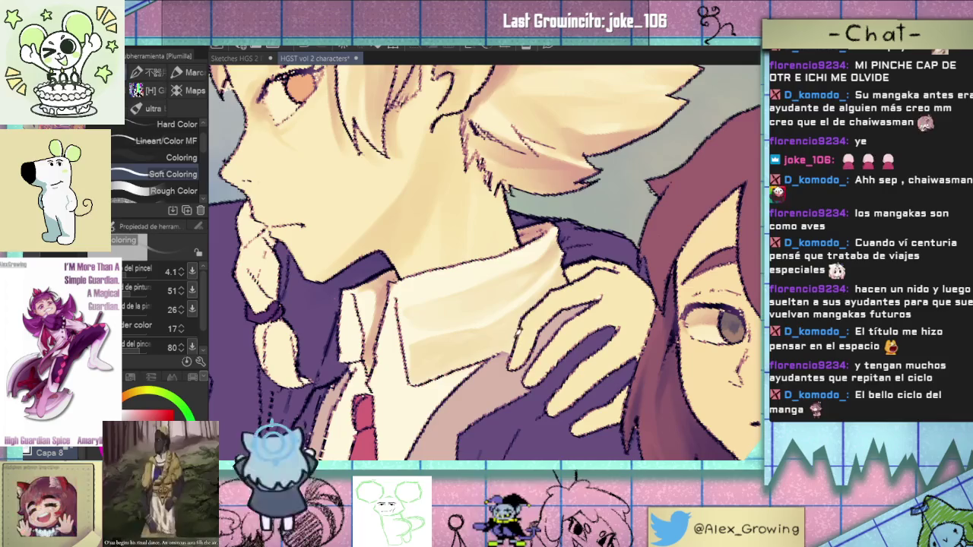
pyautogui.scroll(-4, 532, 331)
pyautogui.scroll(-2, 553, 358)
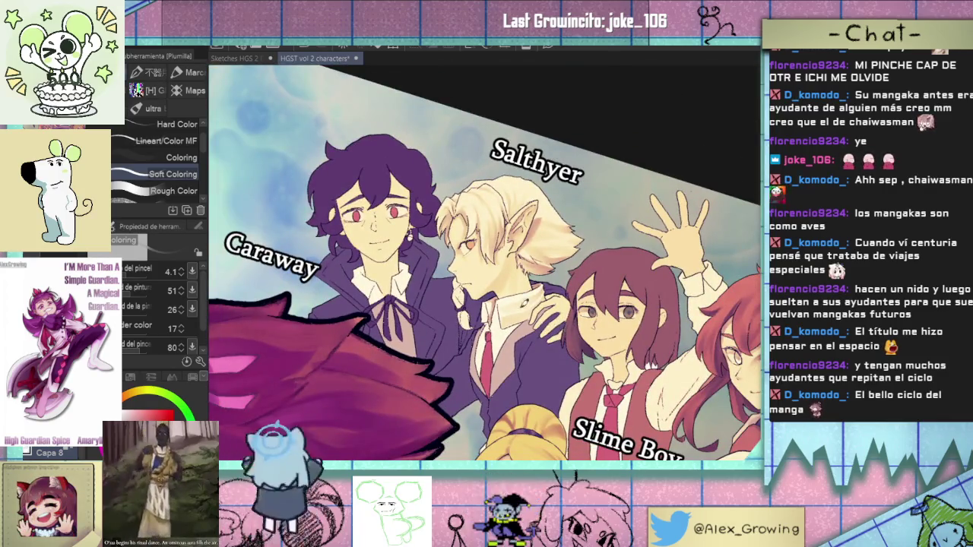
pyautogui.scroll(2, 521, 314)
pyautogui.scroll(2, 498, 322)
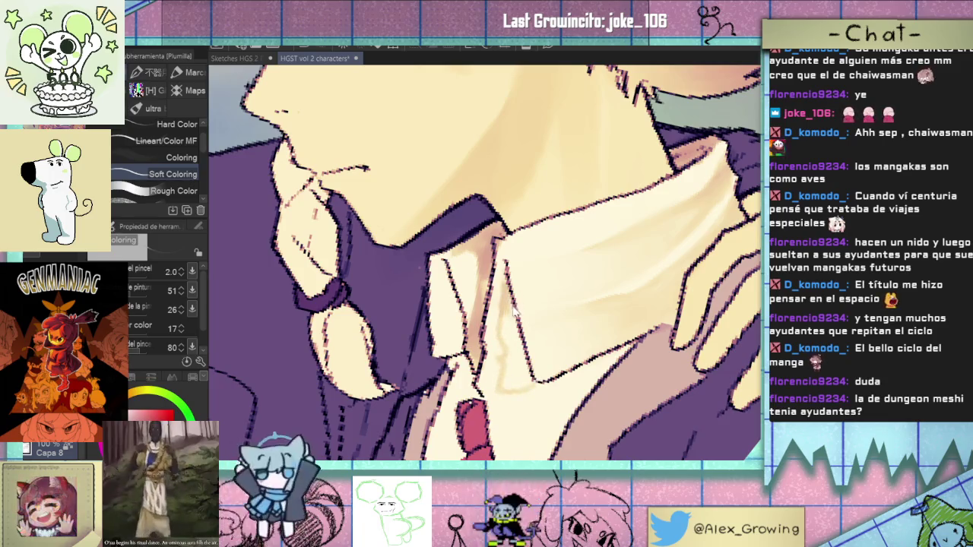
# Raise the brush size to 9.7 for beige collar shading and zoom out to review
pyautogui.moveTo(511, 304); pyautogui.dragTo(515, 308)
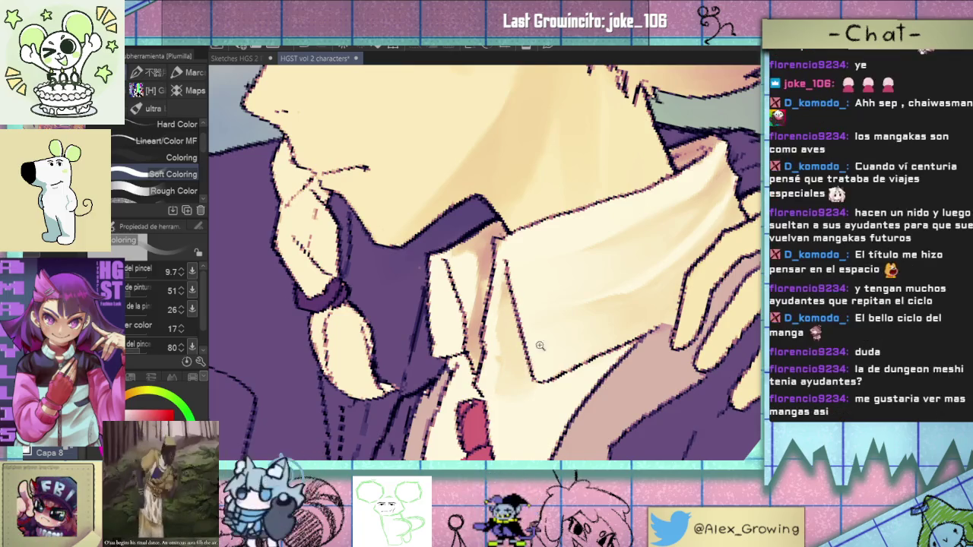
pyautogui.scroll(-3, 514, 328)
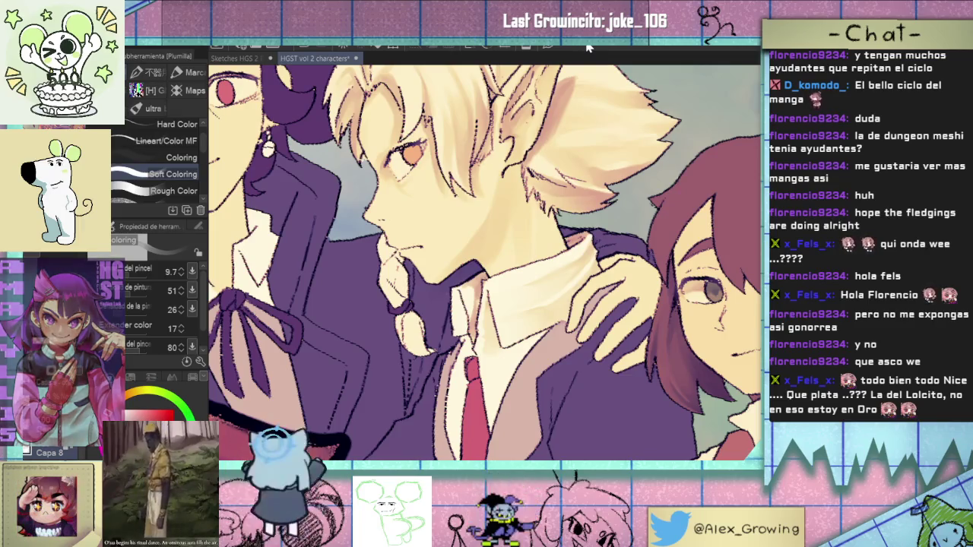
pyautogui.scroll(-3, 486, 258)
pyautogui.scroll(4, 486, 259)
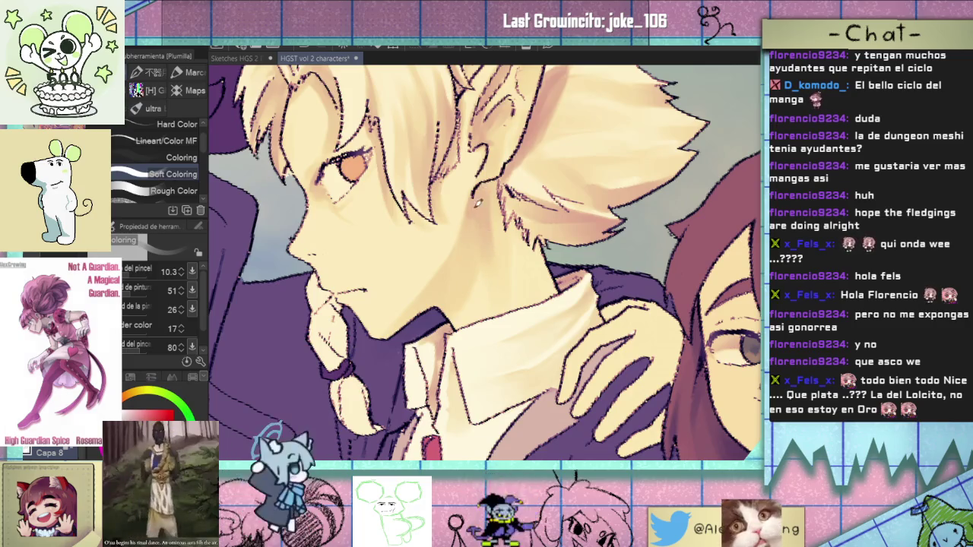
pyautogui.scroll(-2, 460, 293)
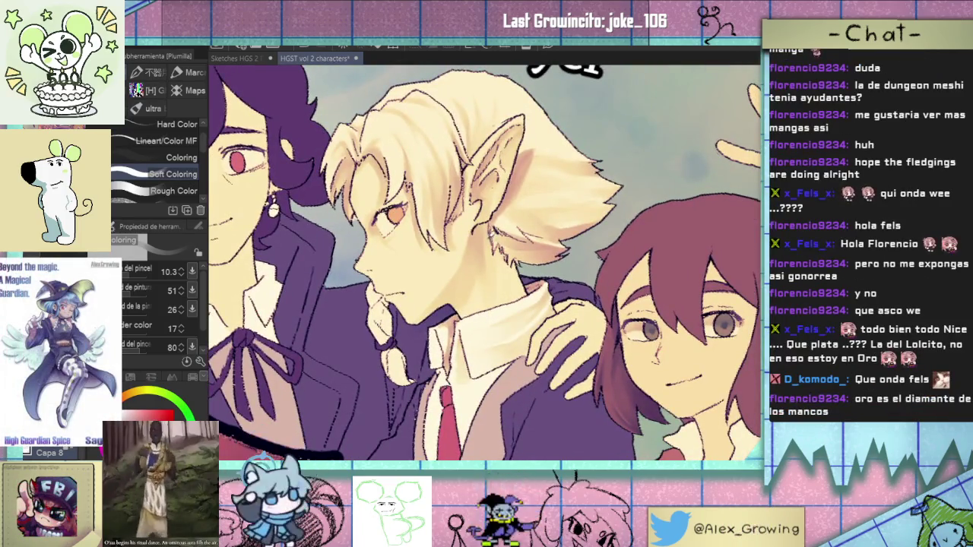
pyautogui.scroll(1, 494, 259)
pyautogui.scroll(-2, 505, 274)
pyautogui.scroll(2, 503, 311)
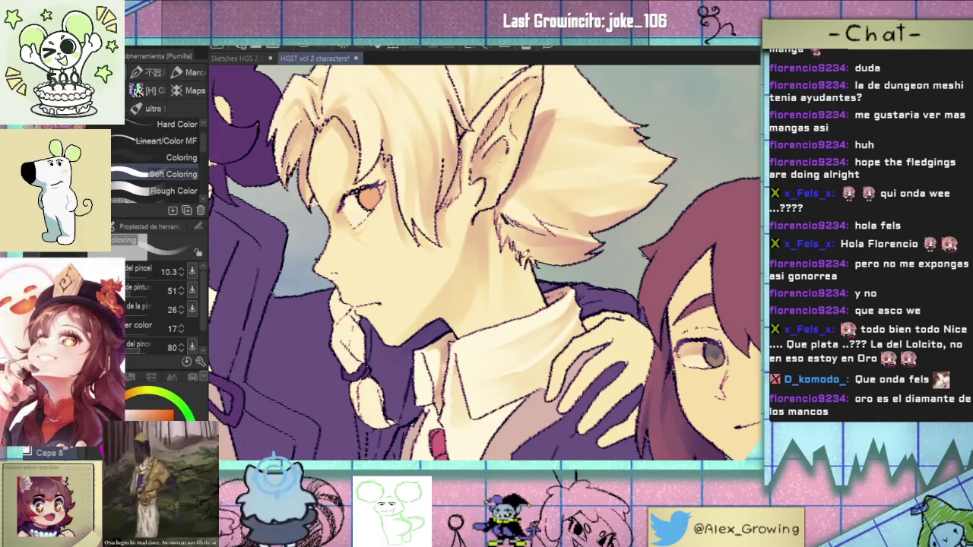
pyautogui.scroll(-3, 530, 266)
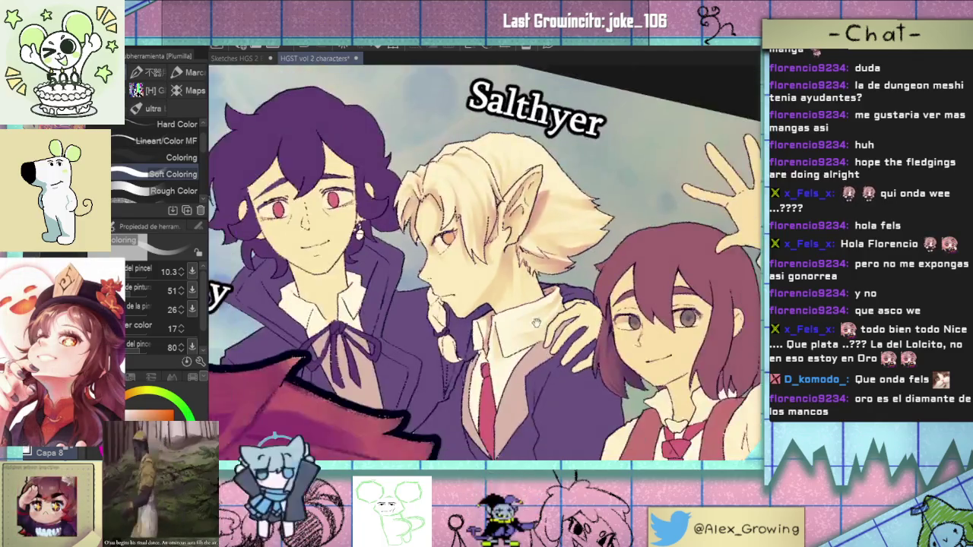
pyautogui.scroll(-1, 545, 299)
pyautogui.scroll(1, 545, 299)
pyautogui.scroll(-2, 555, 295)
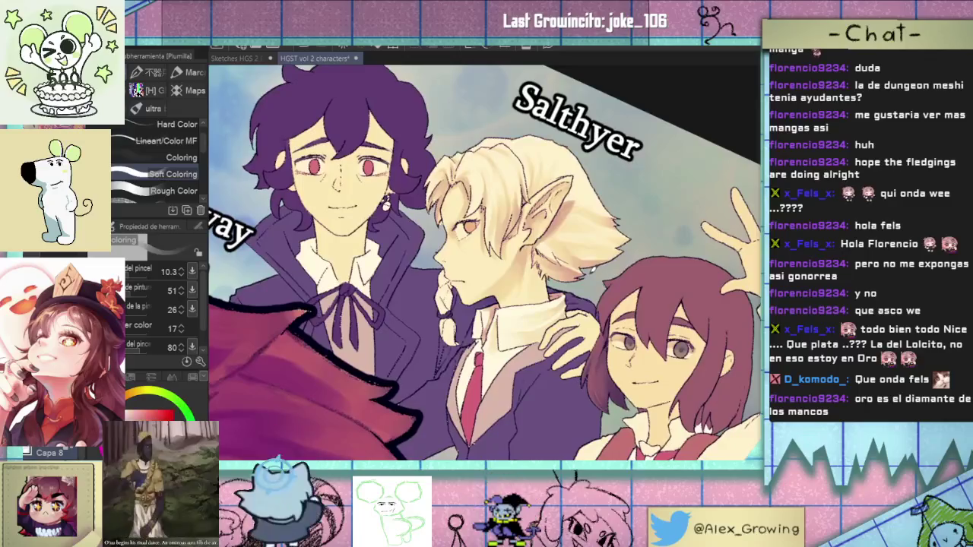
pyautogui.scroll(-1, 572, 287)
pyautogui.scroll(-2, 572, 287)
pyautogui.scroll(-1, 572, 293)
pyautogui.scroll(-1, 573, 300)
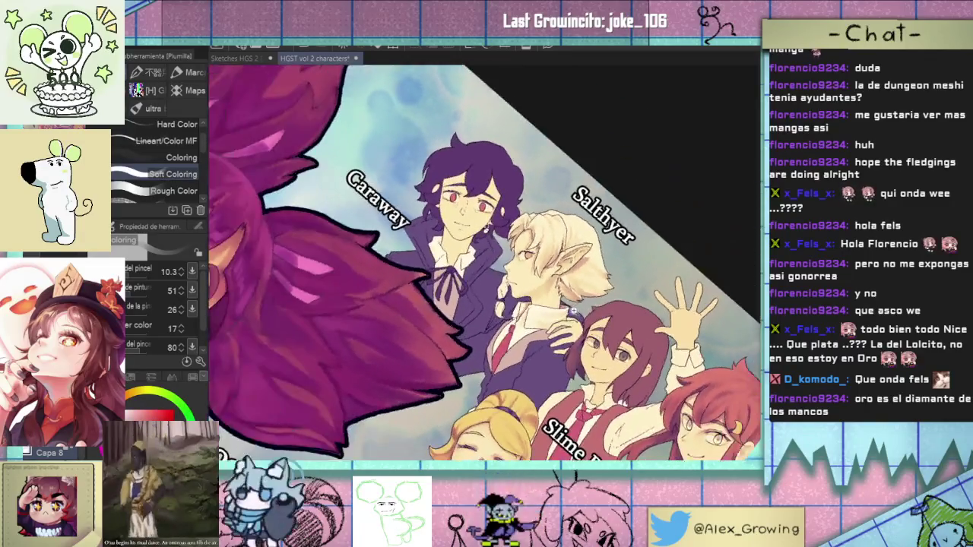
pyautogui.scroll(-1, 575, 305)
pyautogui.scroll(3, 575, 304)
pyautogui.scroll(1, 575, 304)
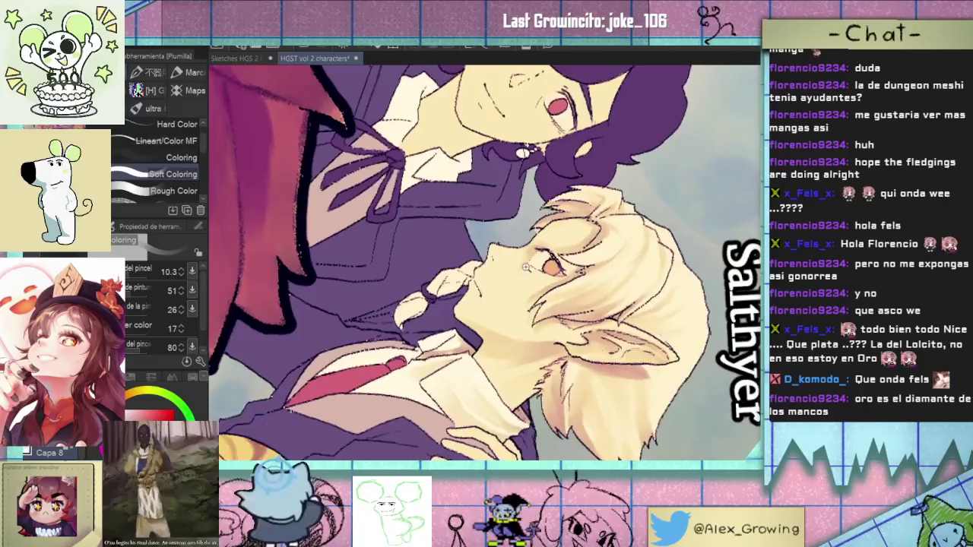
# Shrink the brush, then rotate and zoom the canvas onto Salthyer's mouth
pyautogui.scroll(1, 574, 304)
pyautogui.moveTo(533, 260); pyautogui.dragTo(453, 237)
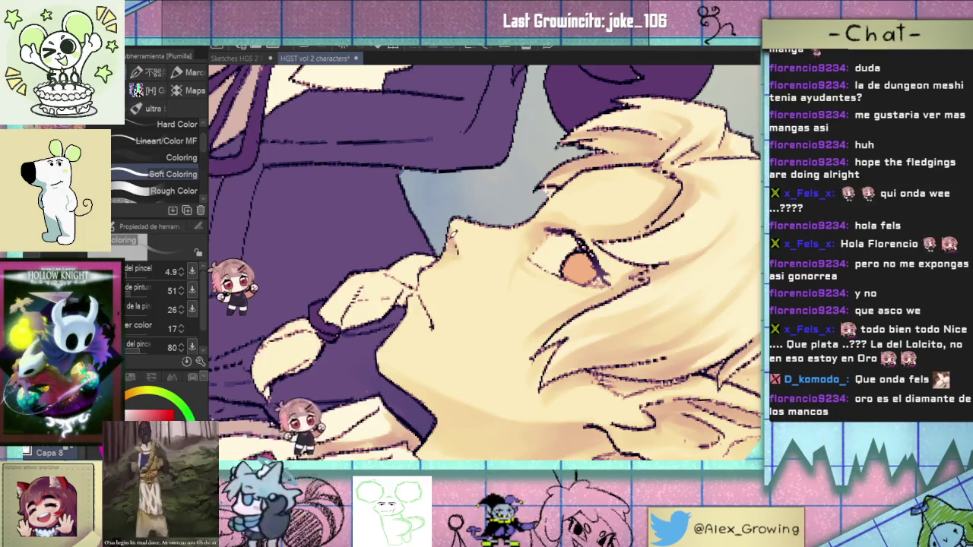
pyautogui.press('-')
pyautogui.press('-')
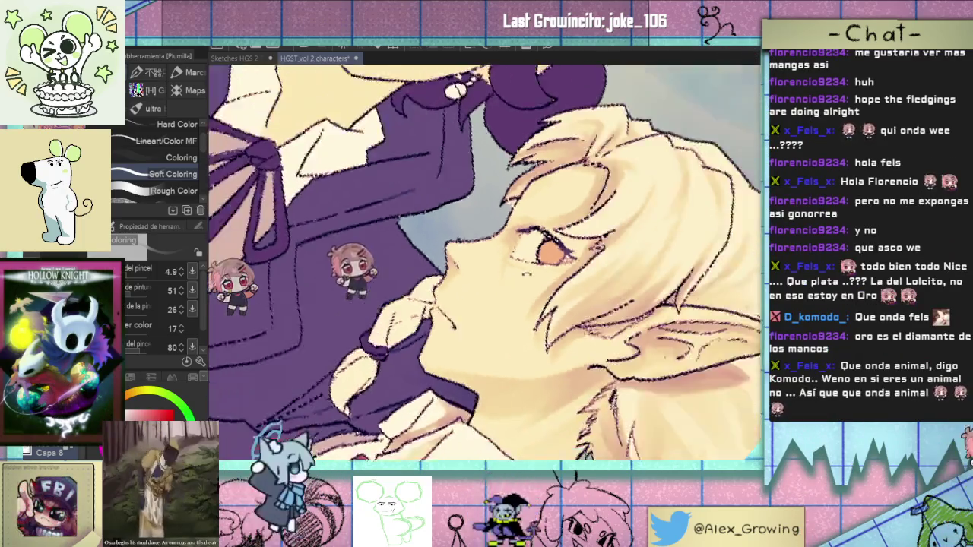
pyautogui.press('-')
pyautogui.press('-')
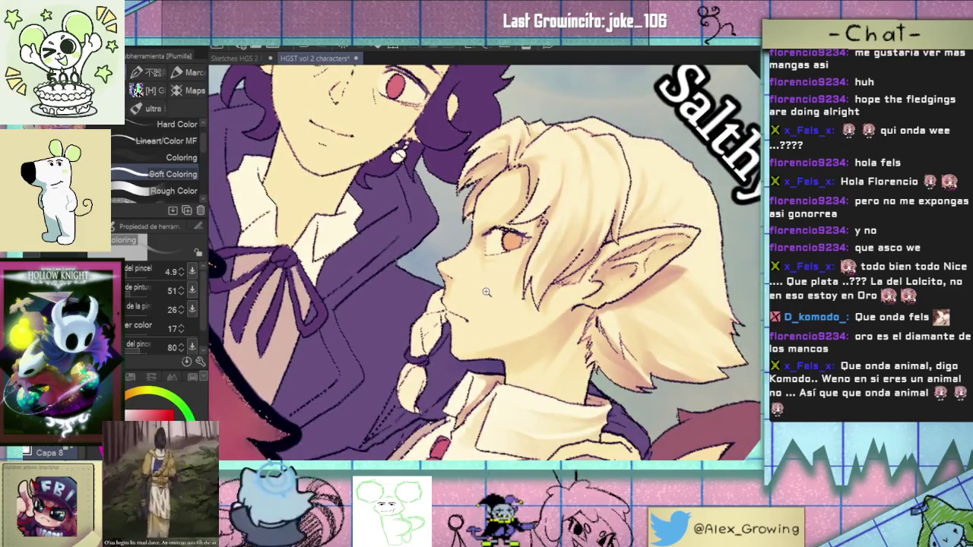
pyautogui.scroll(3, 492, 304)
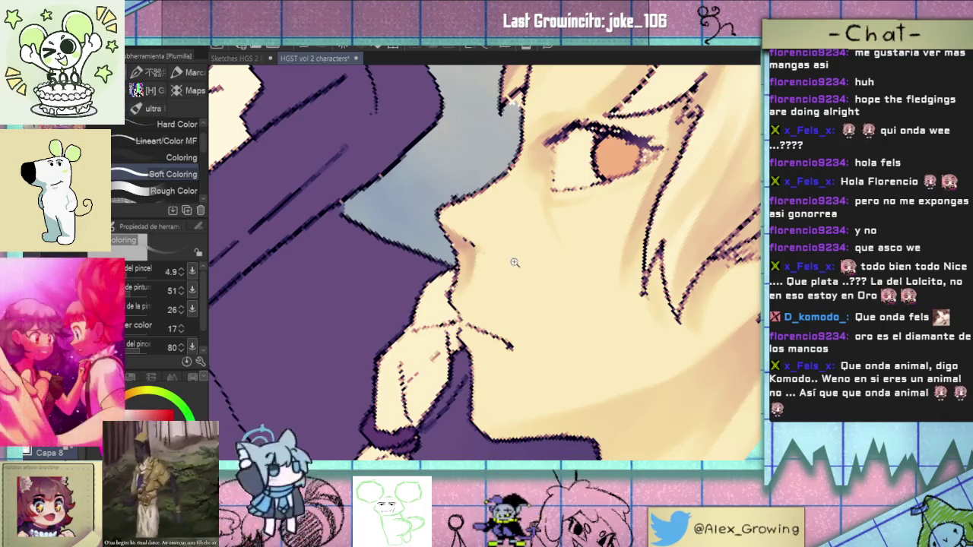
pyautogui.scroll(-3, 479, 248)
pyautogui.scroll(2, 486, 258)
pyautogui.scroll(2, 487, 258)
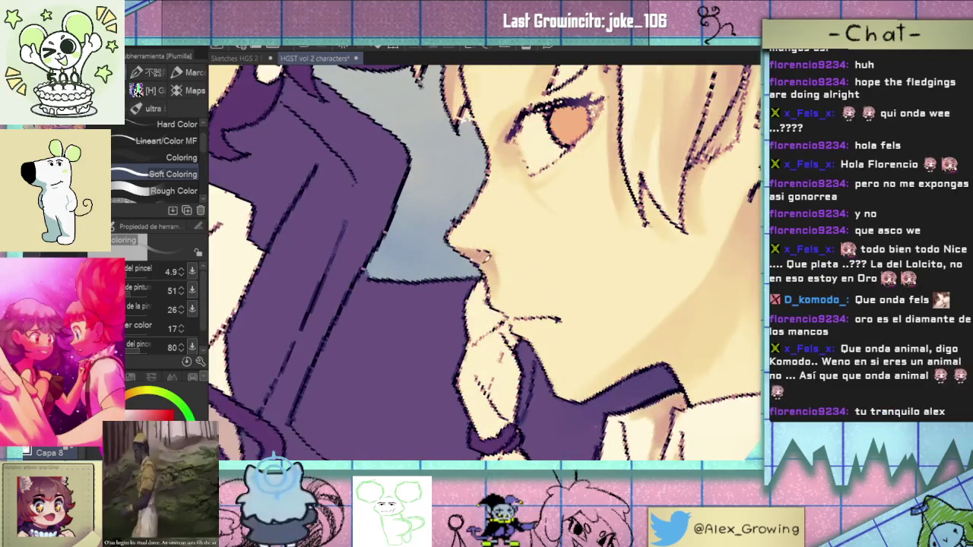
pyautogui.scroll(-3, 502, 304)
# Bring the brush down to 2.6 and pick red from the colour wheel
pyautogui.scroll(-2, 487, 293)
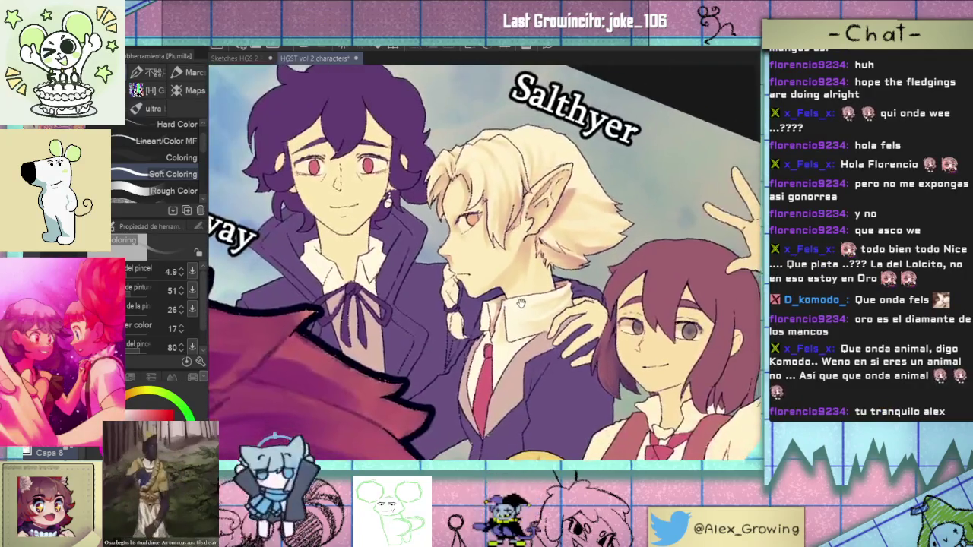
pyautogui.scroll(3, 470, 282)
pyautogui.press('[')
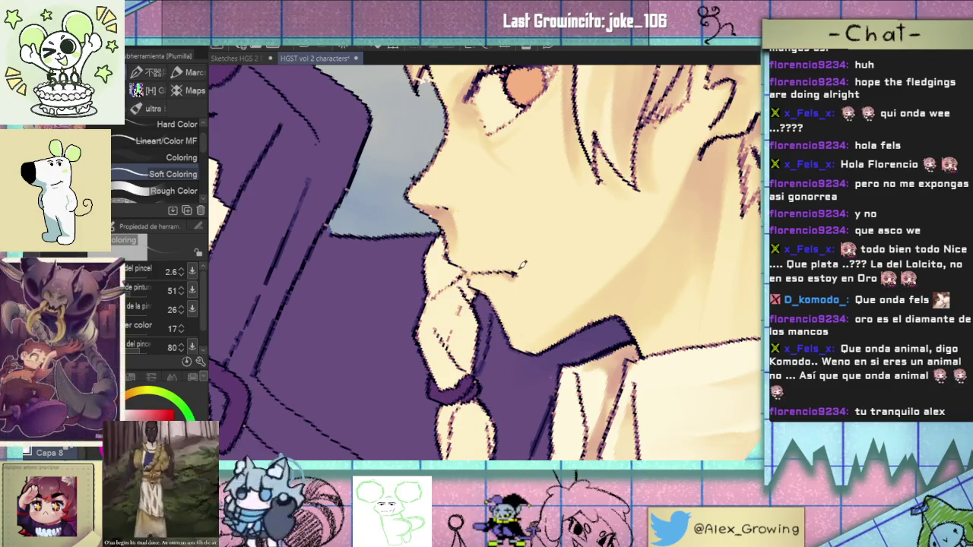
pyautogui.keyDown('alt'); pyautogui.click(518, 280); pyautogui.keyUp('alt')
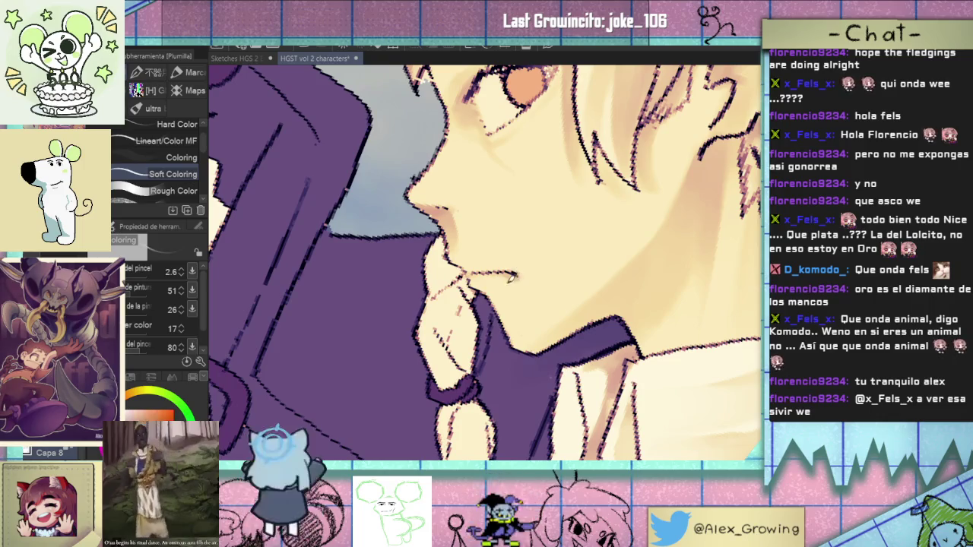
pyautogui.keyDown('alt'); pyautogui.click(524, 289); pyautogui.keyUp('alt')
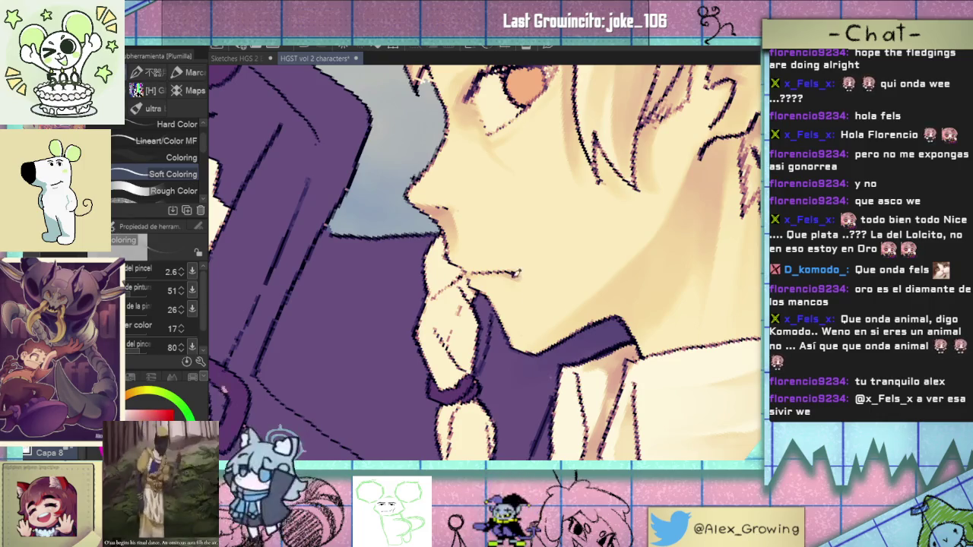